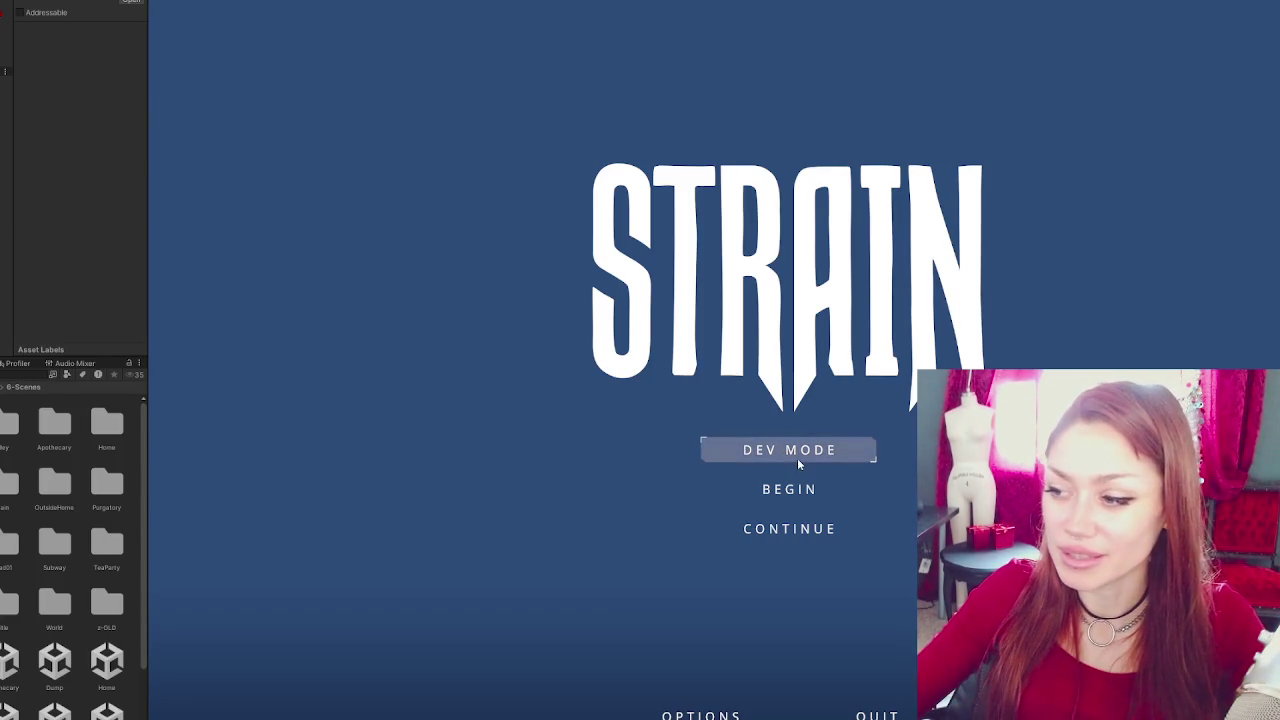
Choose CONTINUE on the STRAIN title screen to load the saved game into the foggy yard.
{"action": "left_click", "coordinate": [812, 534]}
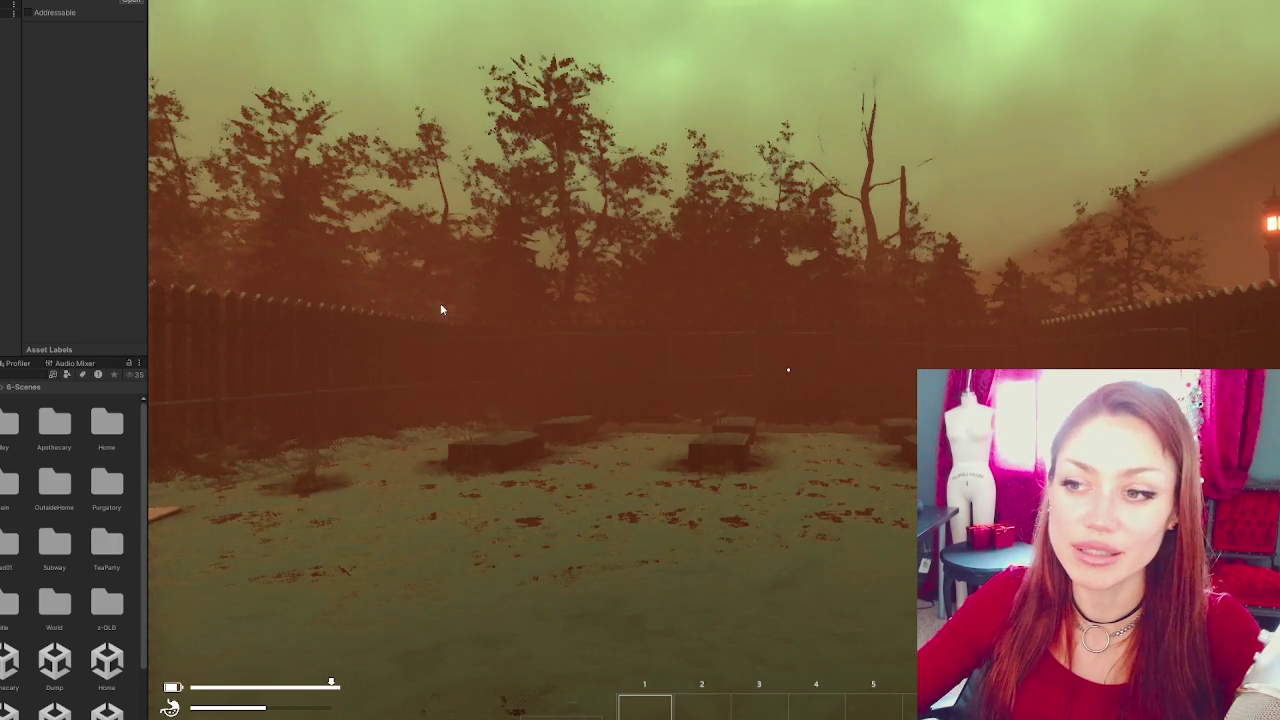
Capture the mouse in the Game view and bring up the STATS/INVENTORY overlay.
{"action": "left_click", "coordinate": [474, 331]}
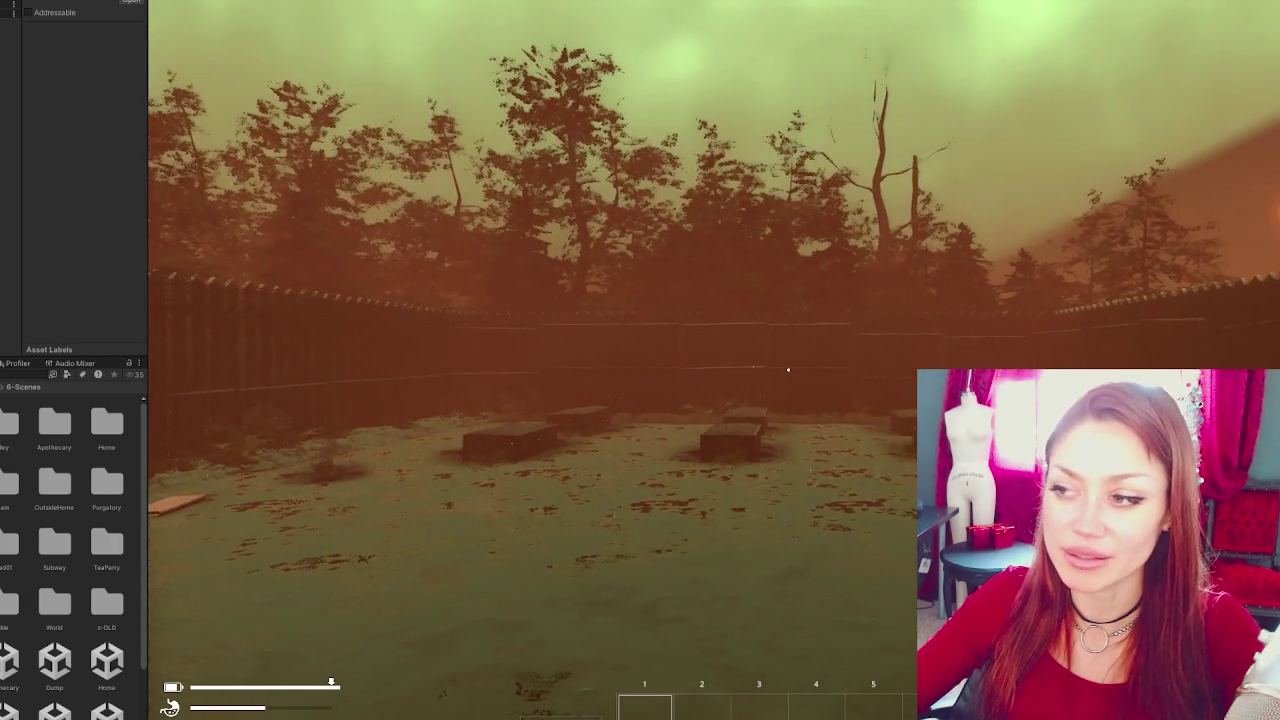
{"action": "key", "text": "Tab"}
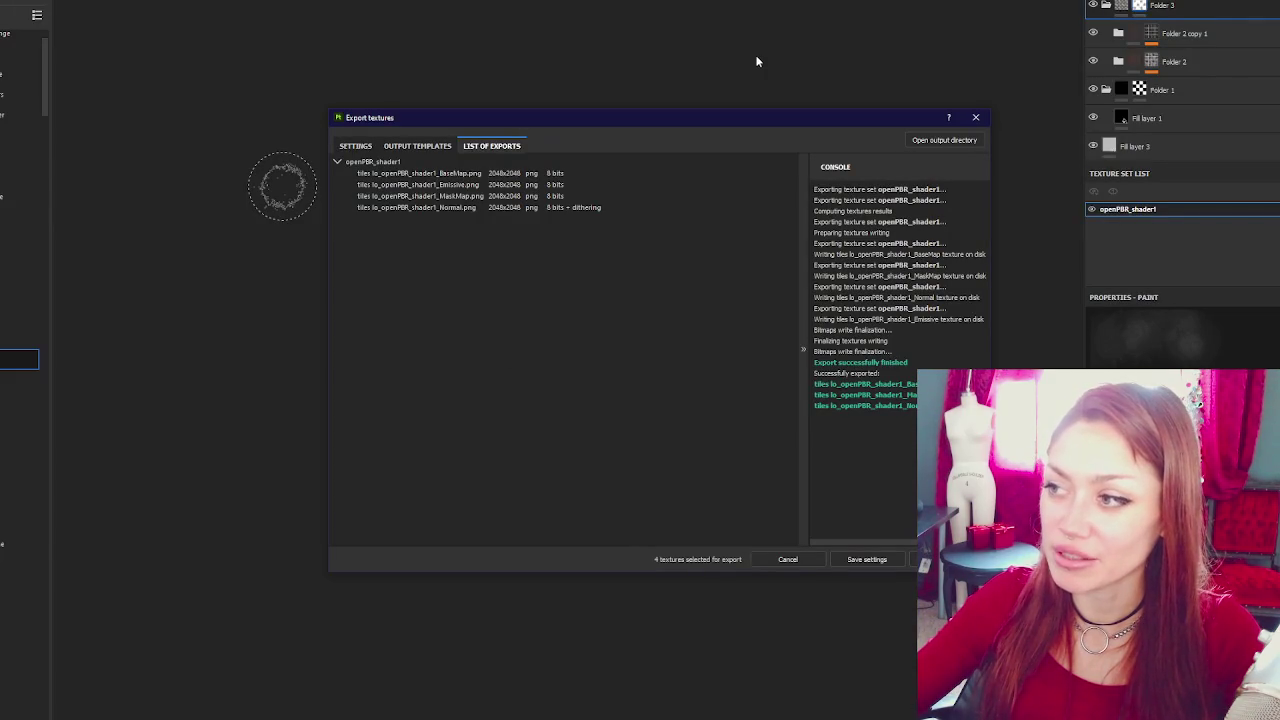
Close the Export textures window once the four 2048×2048 PNG maps finish exporting.
{"action": "key", "text": "Escape"}
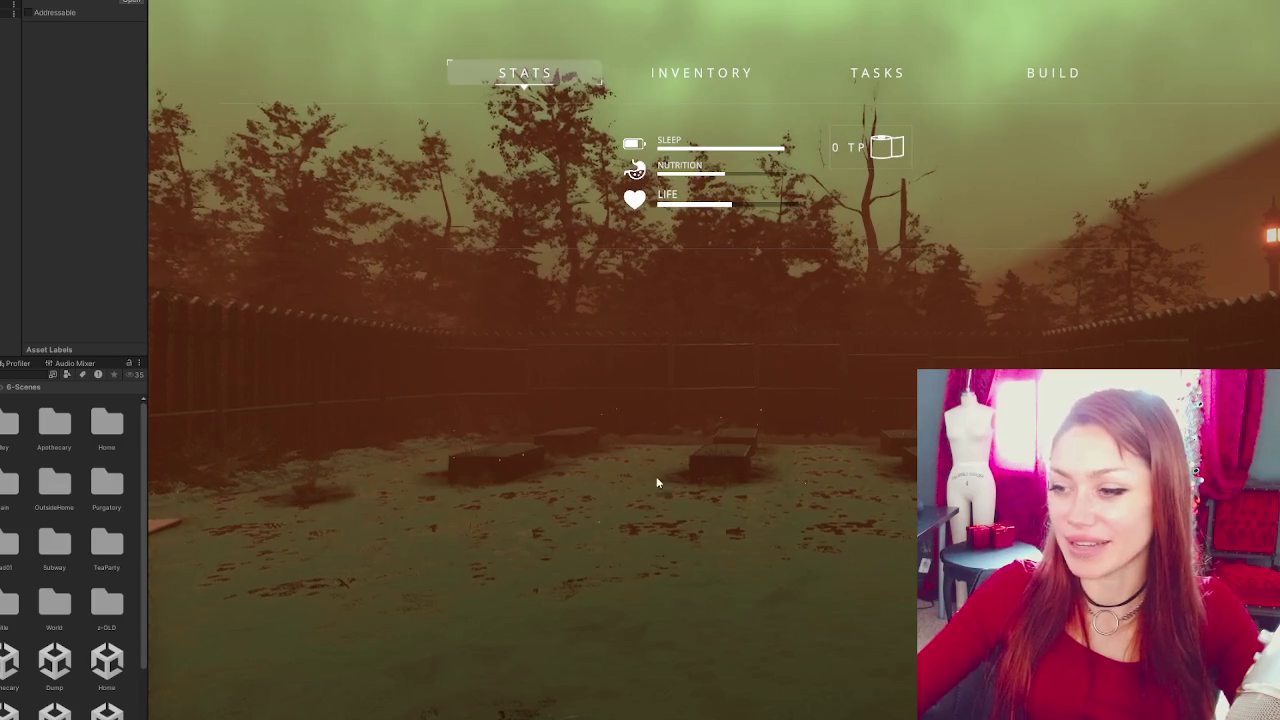
Close the STATS overlay and return to first-person play facing the wooden gate.
{"action": "key", "text": "Tab"}
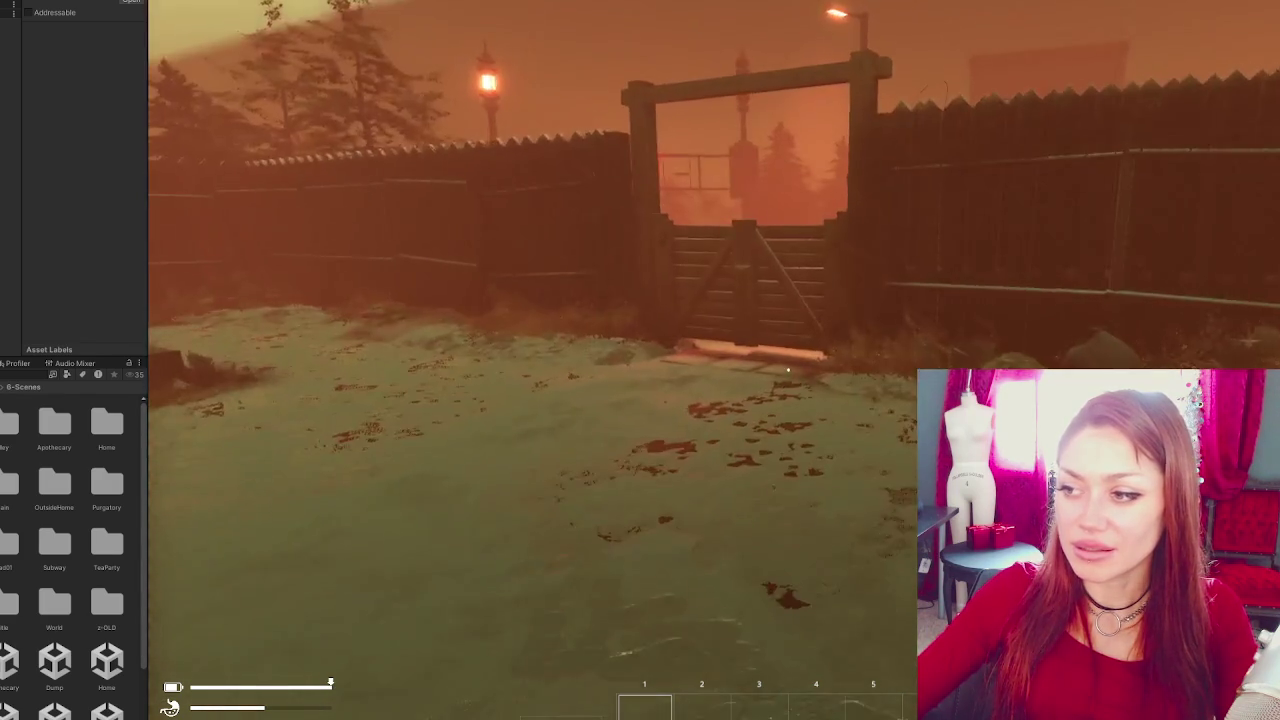
Walk through the wooden gate, past the EXIT sign, up to the chain-link gate.
{"action": "key", "text": "w"}
{"action": "key", "text": "e"}
{"action": "key", "text": "w"}
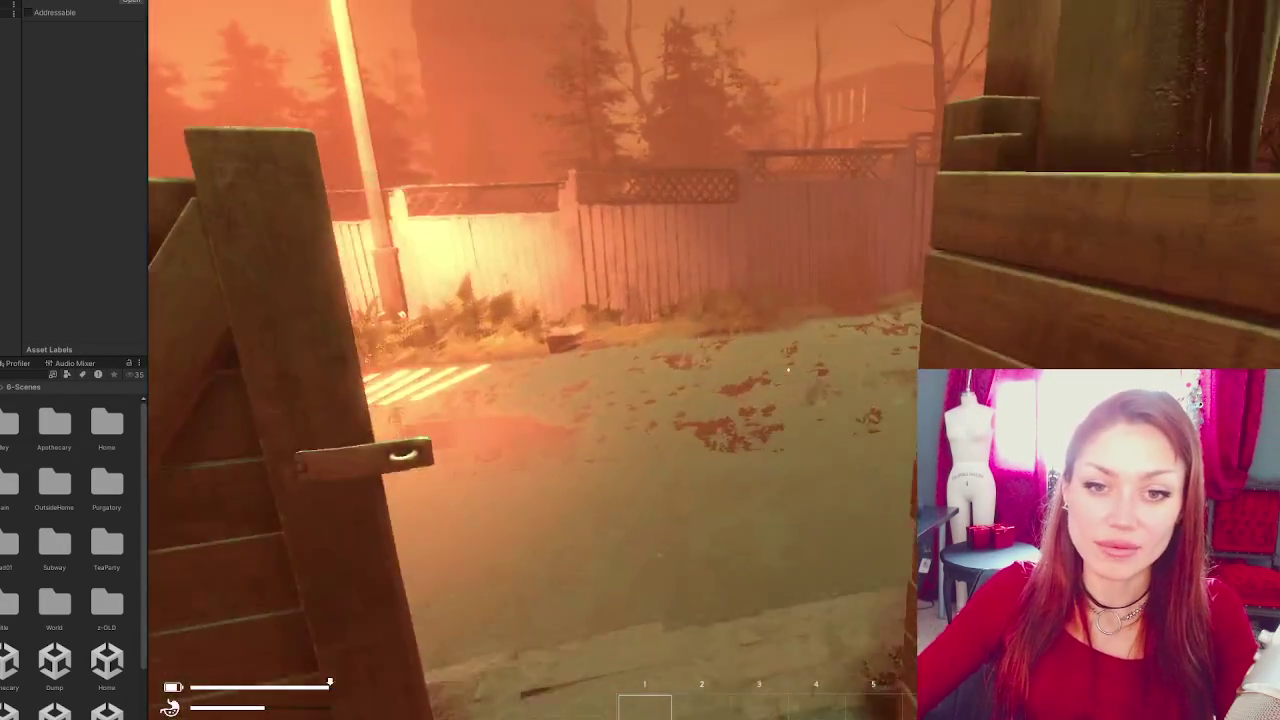
{"action": "key", "text": "w"}
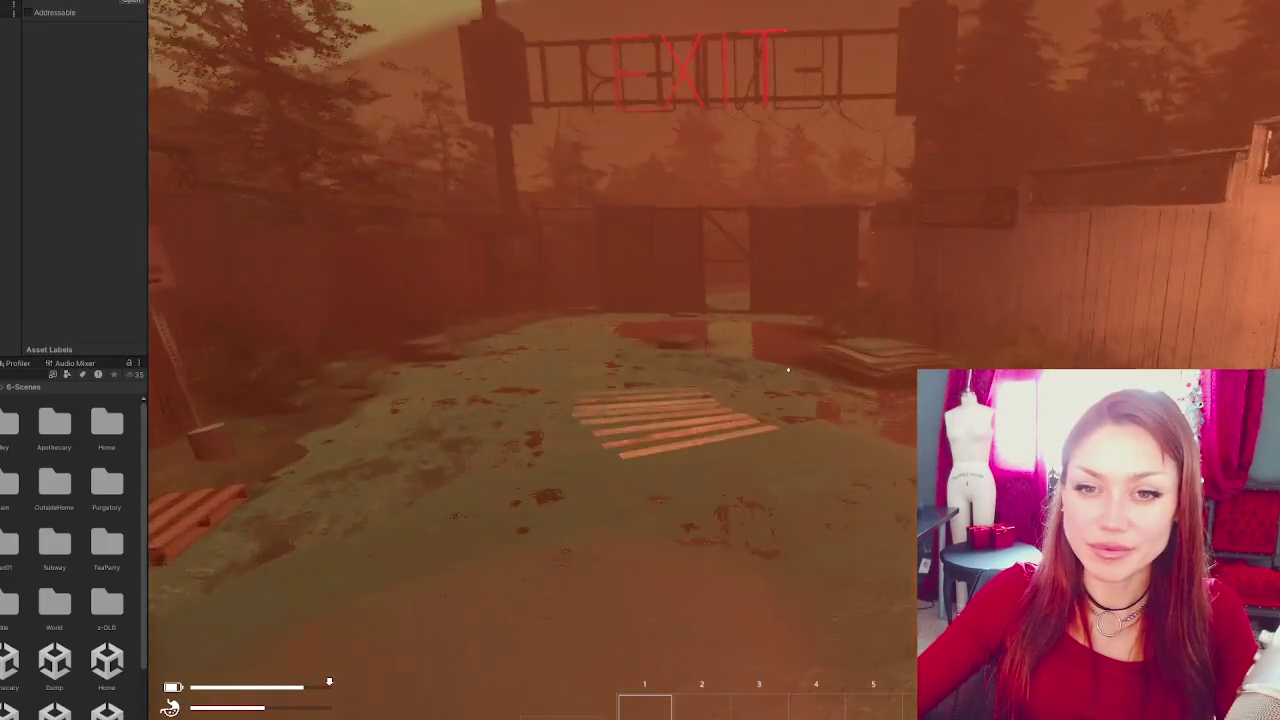
{"action": "key", "text": "w"}
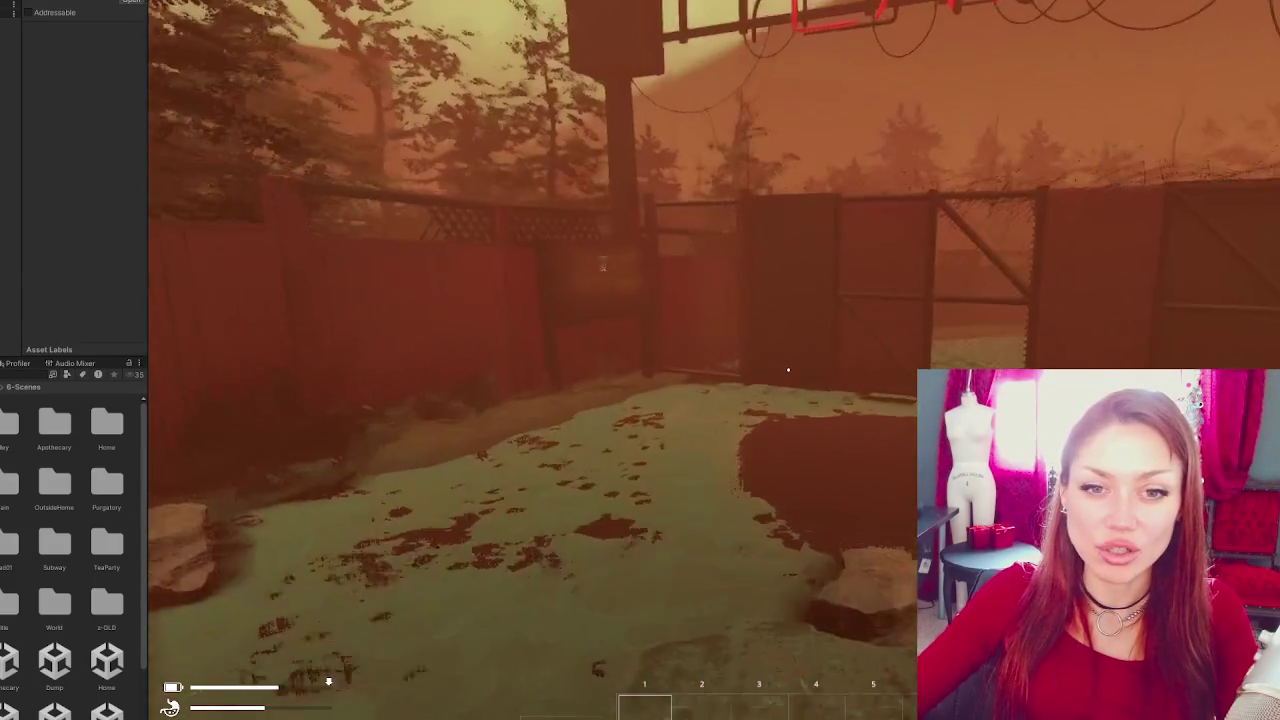
{"action": "key", "text": "w"}
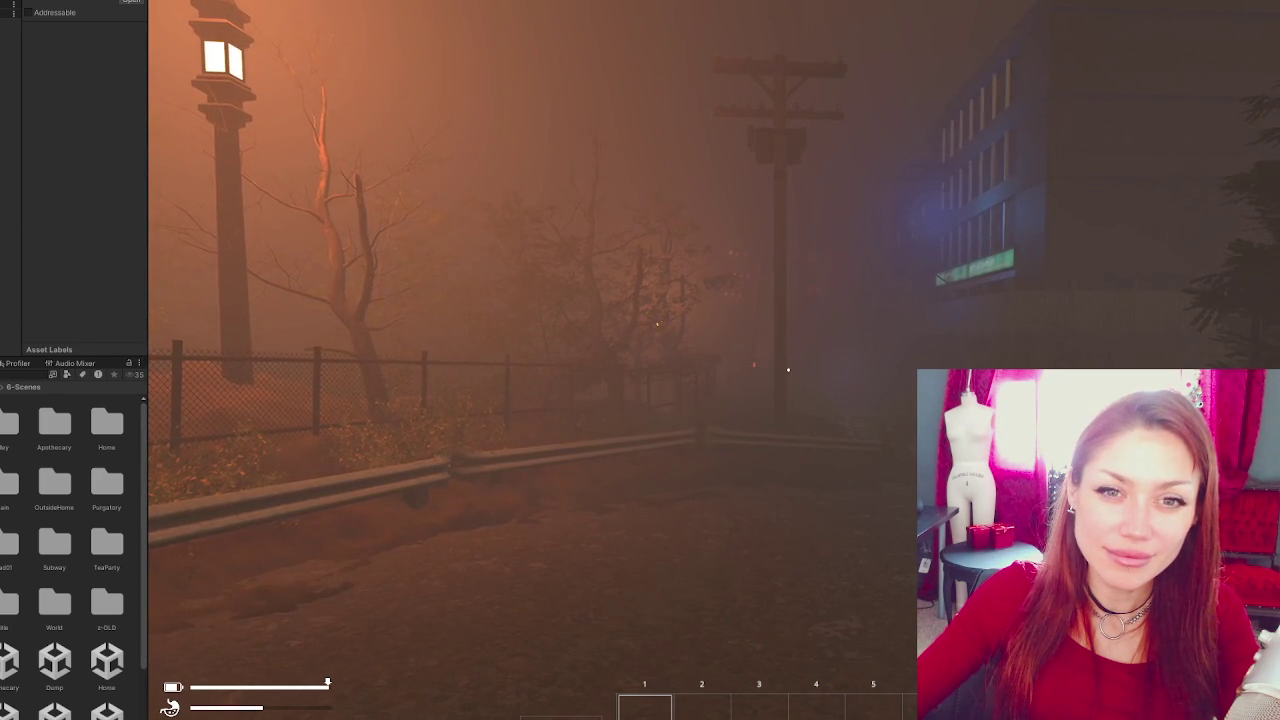
Open the stats and inventory menu, then close it to resume play on the roadside.
{"action": "key", "text": "Tab"}
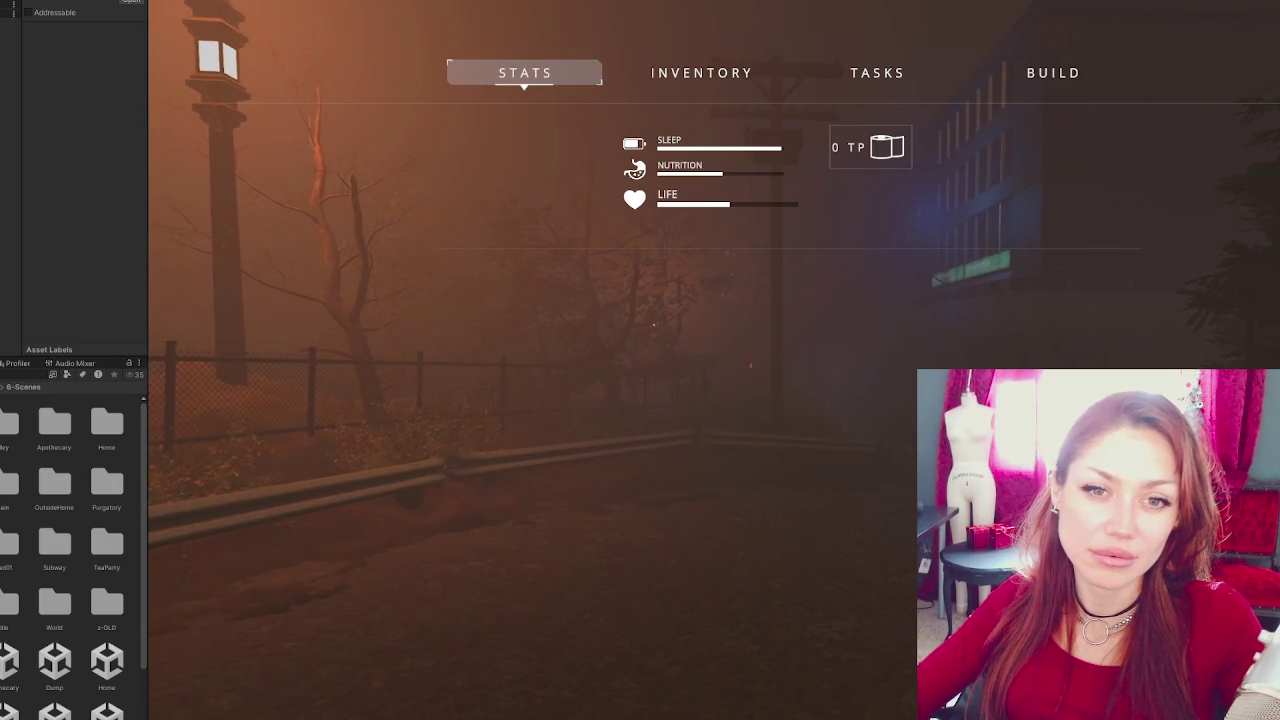
{"action": "key", "text": "Tab"}
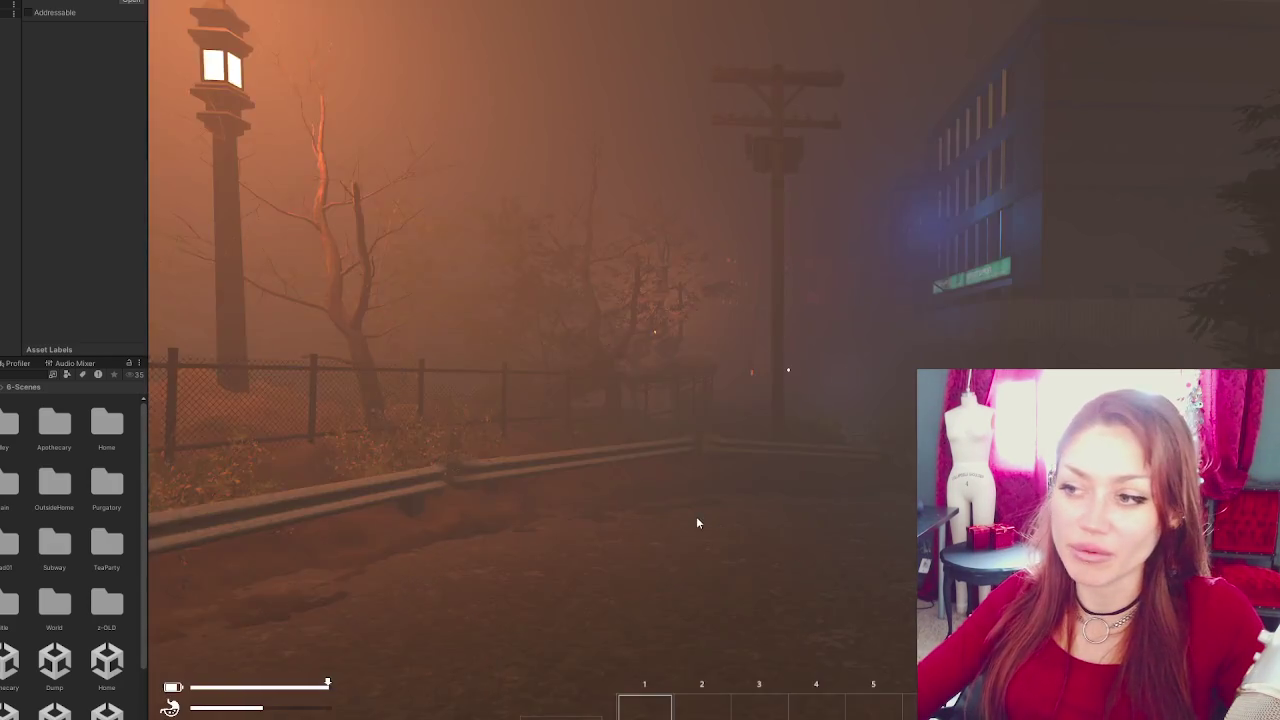
Walk onto the broken stone path by the fence and lantern, then show the screen-capture frame.
{"action": "key", "text": "shift+w"}
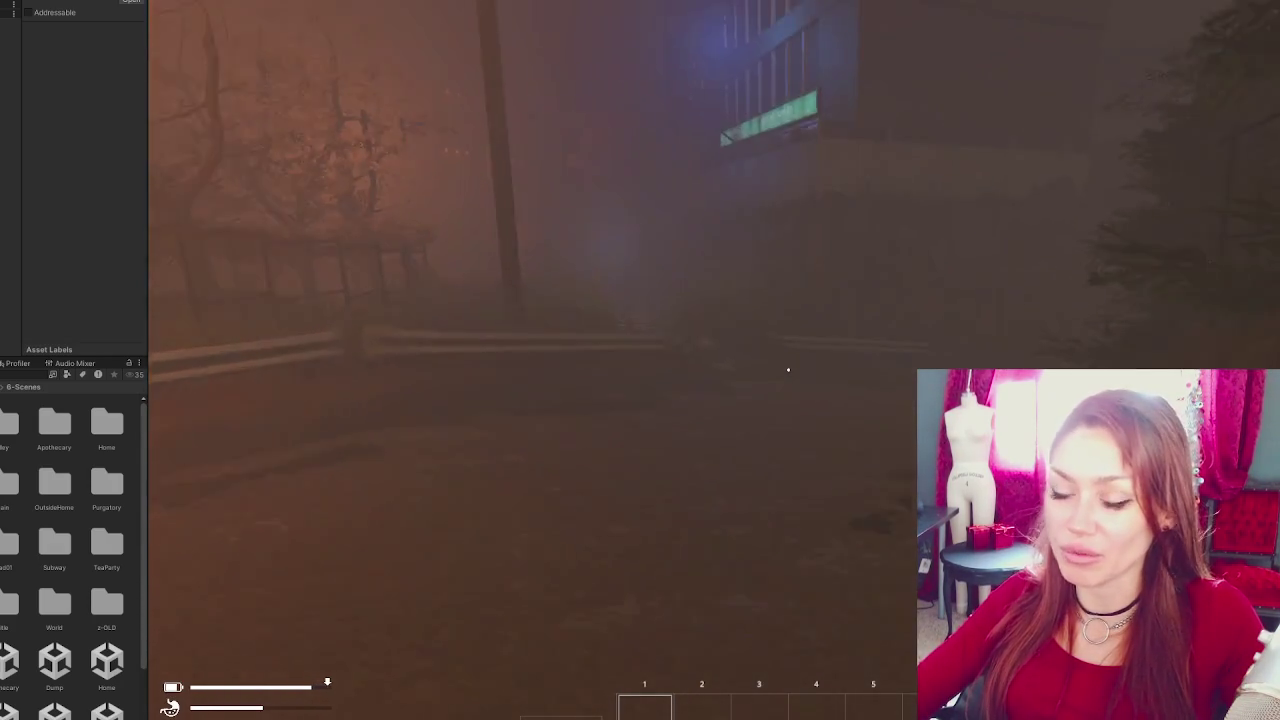
{"action": "key", "text": "w"}
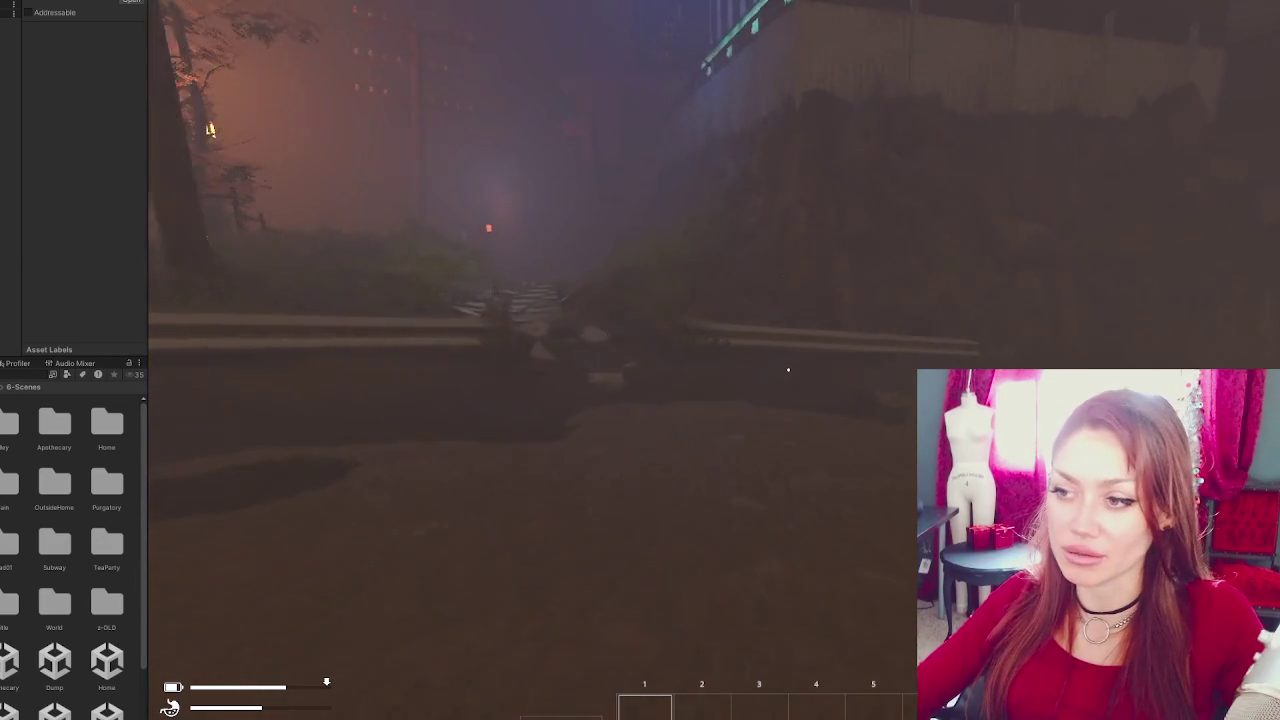
{"action": "key", "text": "w"}
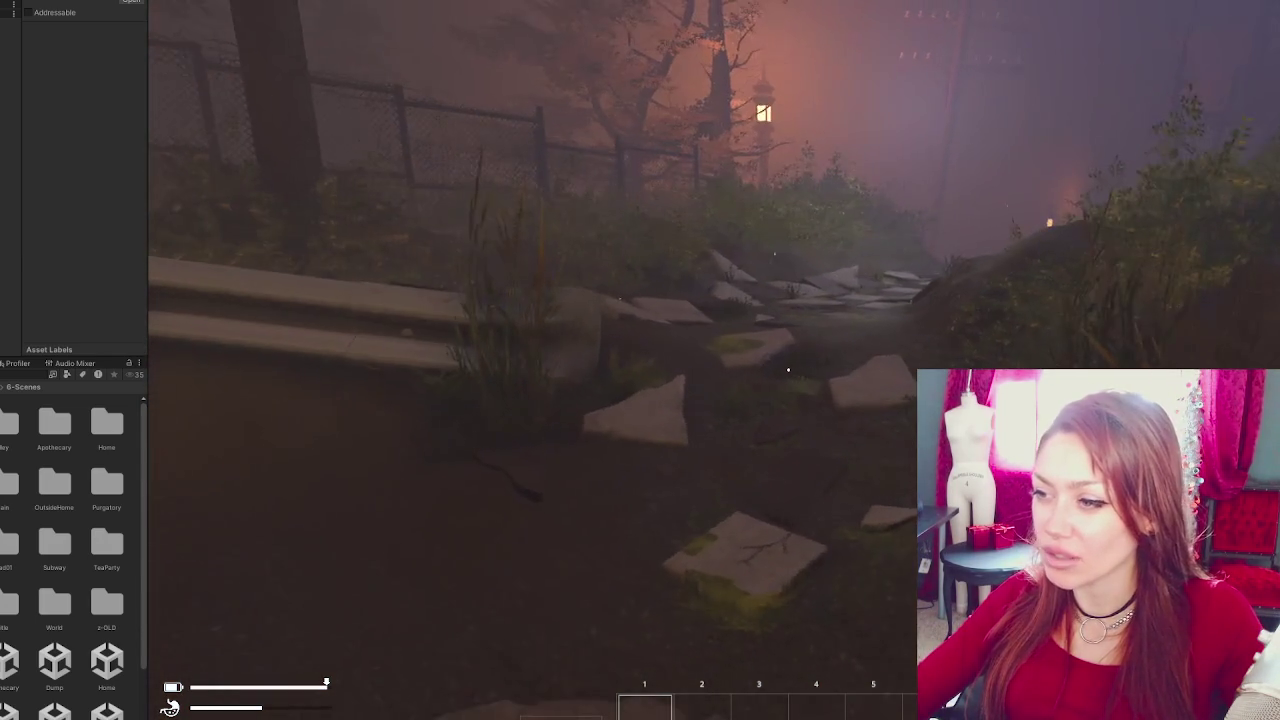
{"action": "key", "text": "w"}
{"action": "key", "text": "w"}
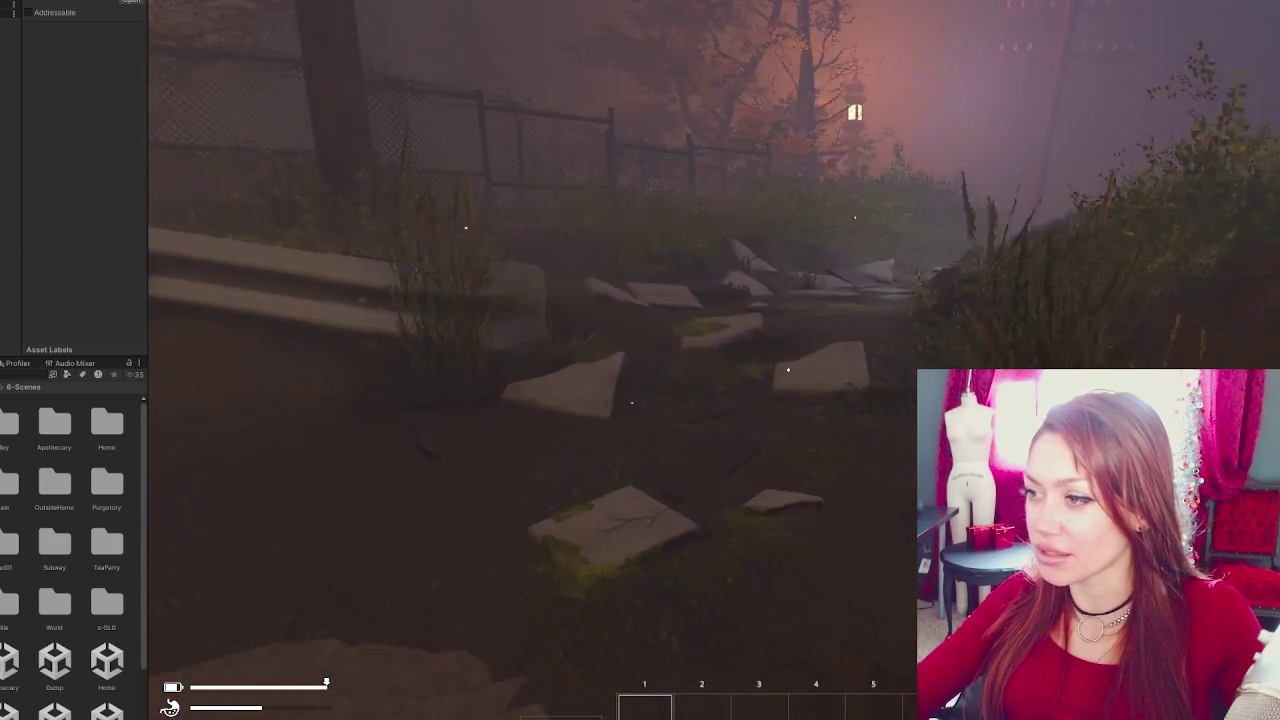
{"action": "key", "text": "s"}
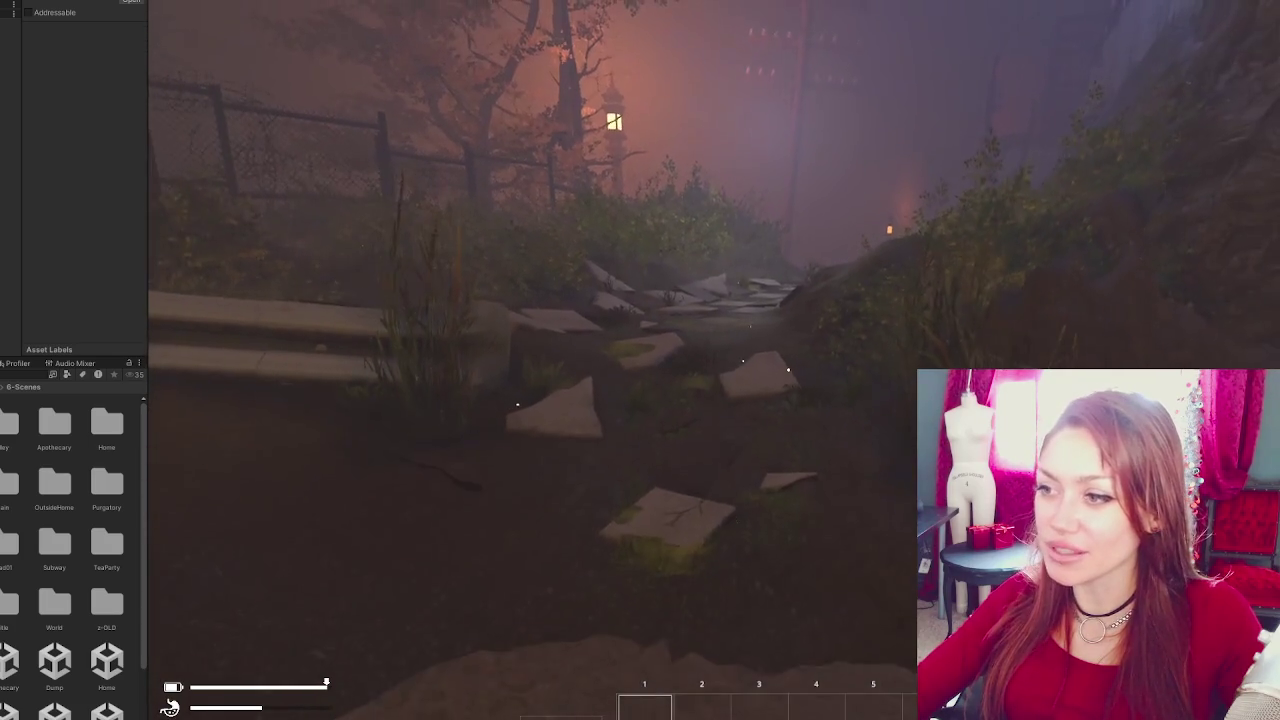
{"action": "left_click", "coordinate": [445, 393]}
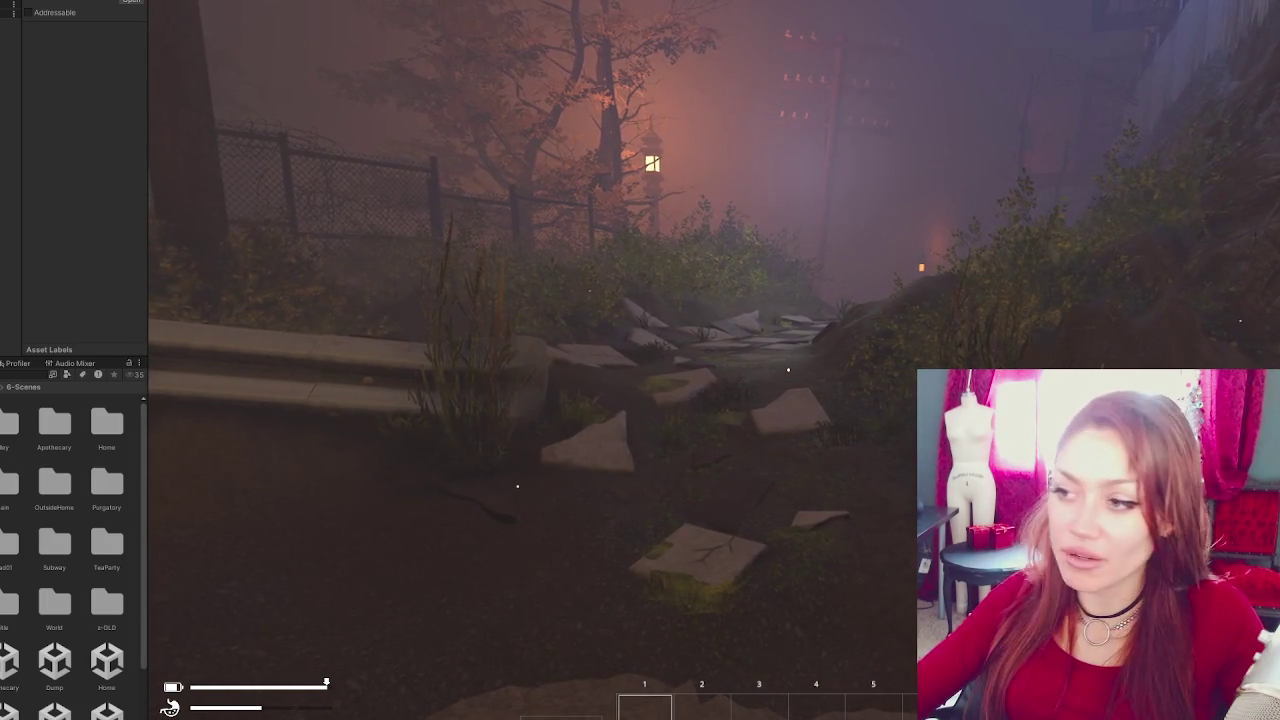
{"action": "key", "text": "ctrl+shift+Print"}
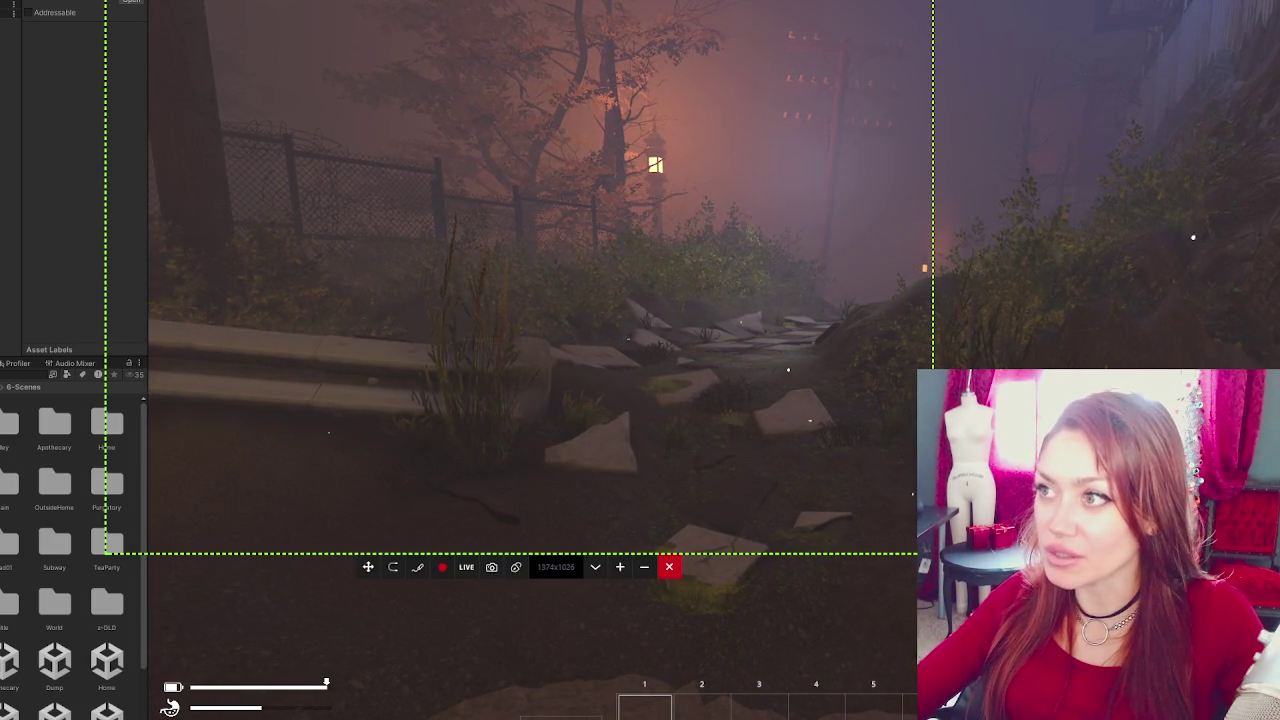
Shorten the capture frame to 932 pixels tall and drag its left edge inward.
{"action": "left_click_drag", "start_coordinate": [683, 552], "coordinate": [710, 555]}
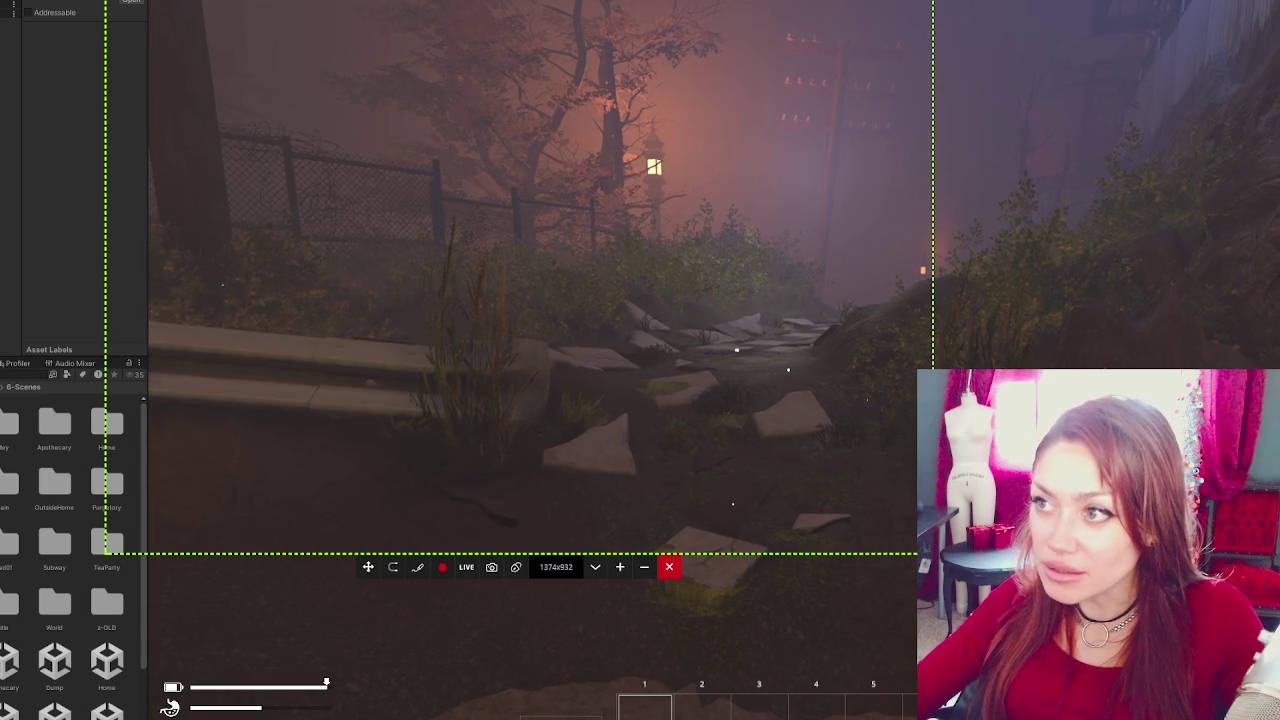
{"action": "left_click", "coordinate": [710, 553]}
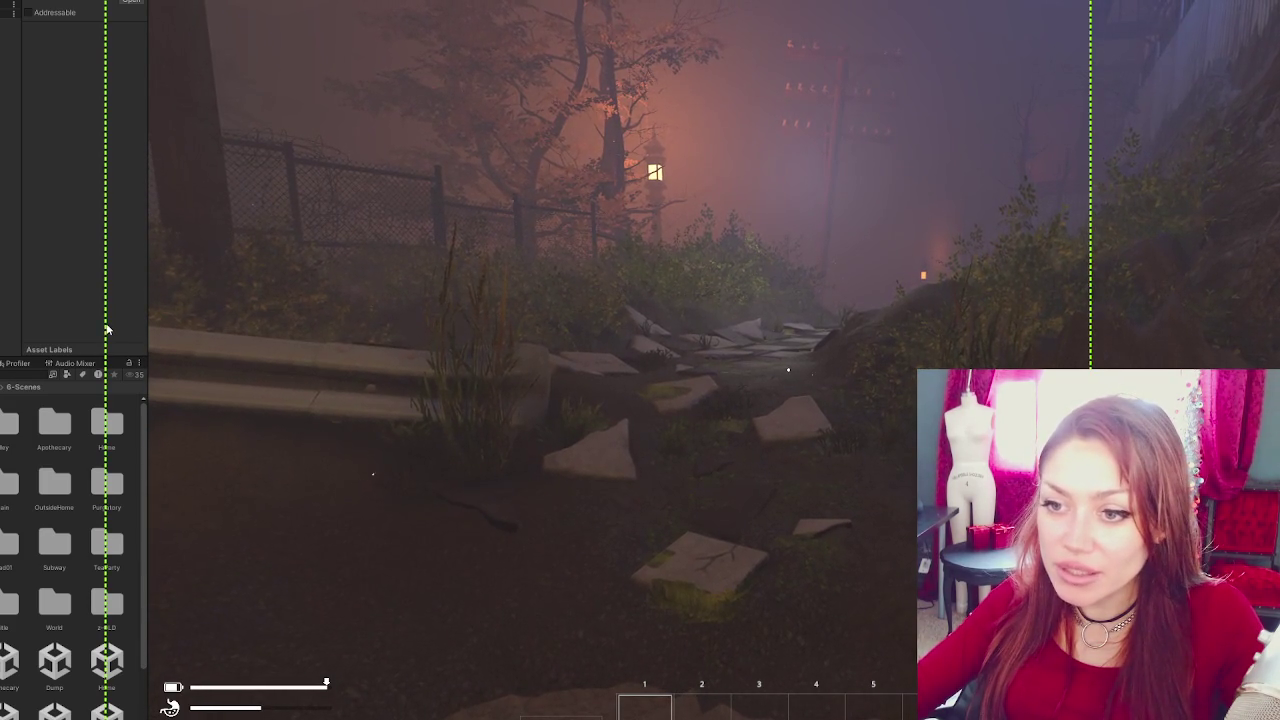
{"action": "left_click_drag", "start_coordinate": [105, 330], "coordinate": [400, 344]}
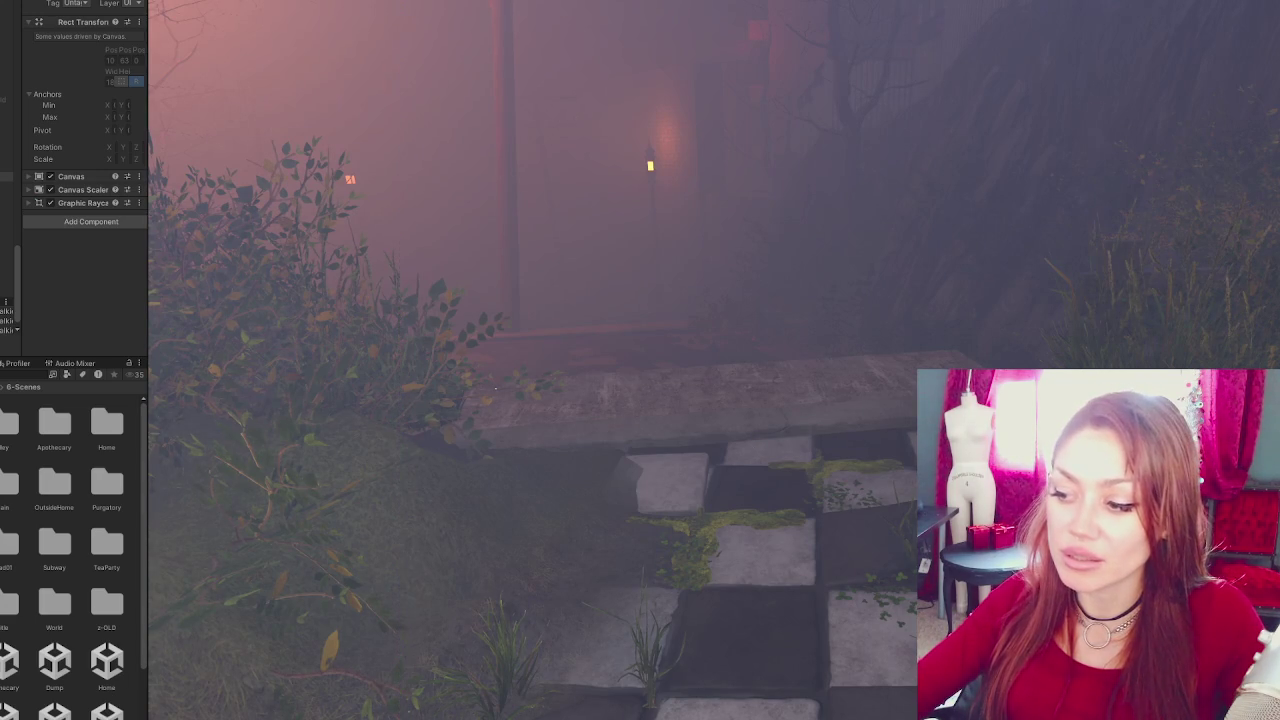
{"action": "key", "text": "super"}
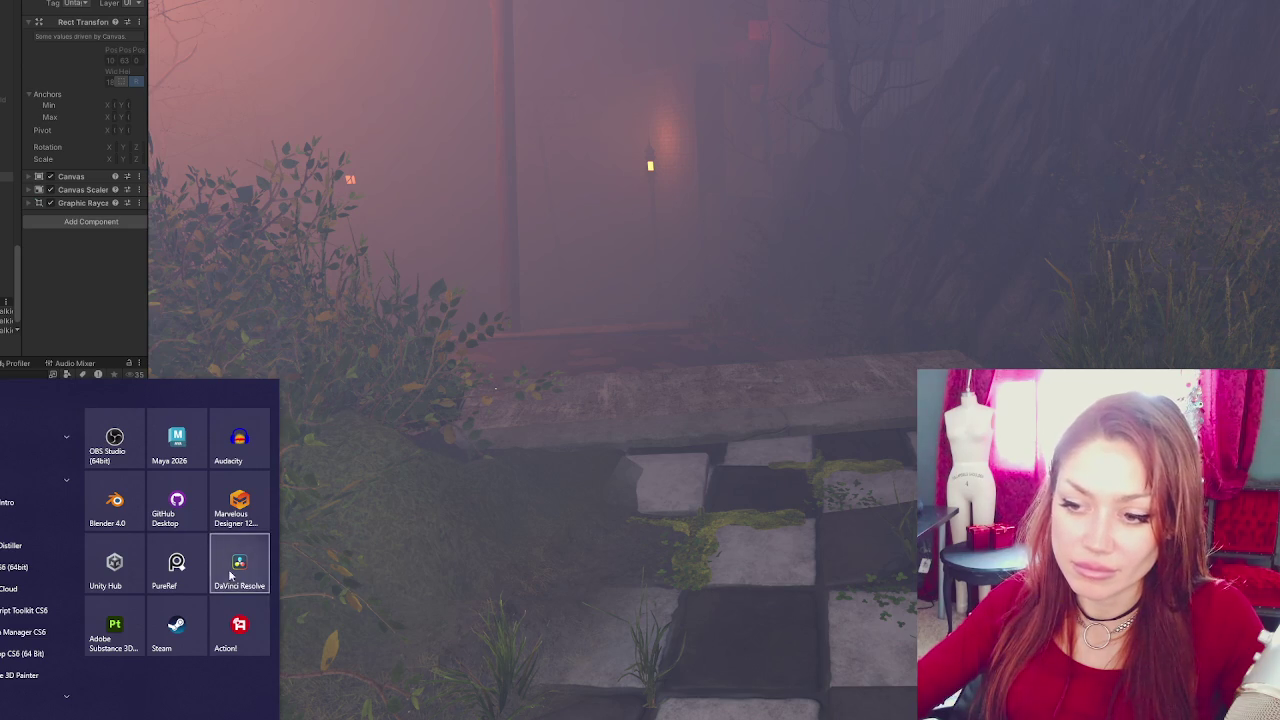
Launch DaVinci Resolve from the Start menu, opening the vertical edit at its Curves. title.
{"action": "left_click", "coordinate": [430, 427]}
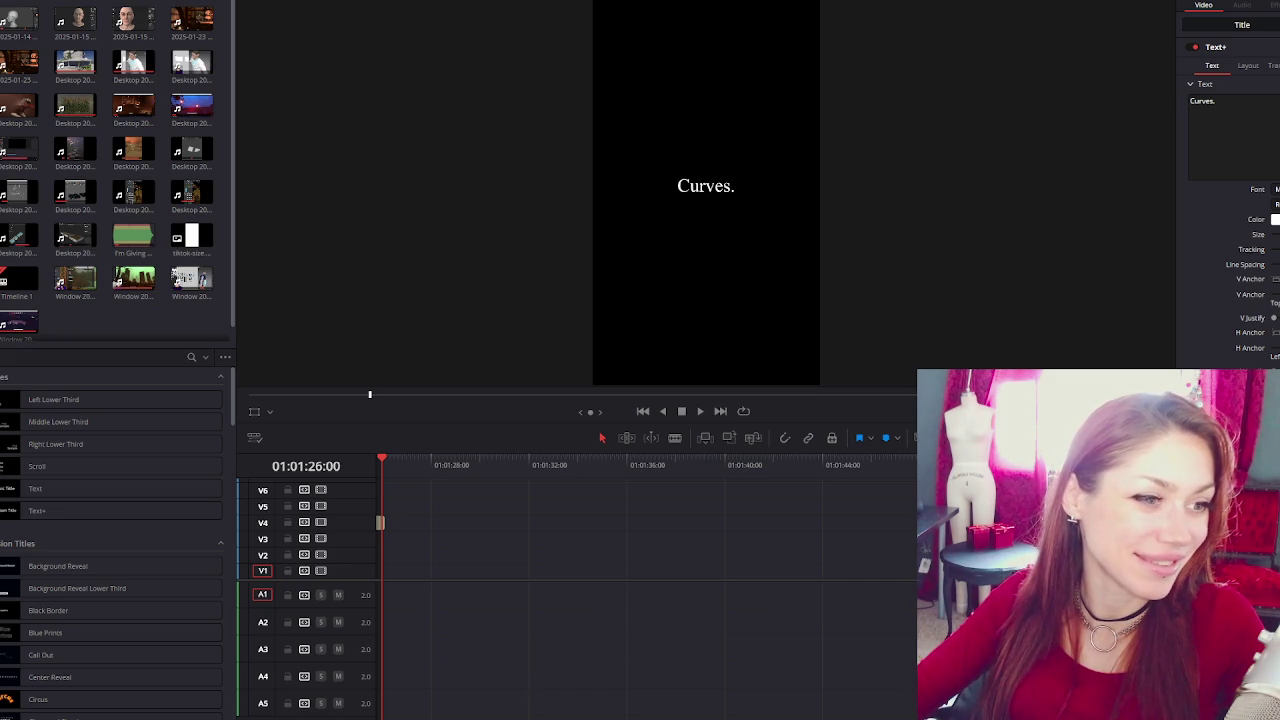
Place a text title onto the timeline and zoom the timeline view in.
{"action": "mouse_move", "coordinate": [37, 510]}
{"action": "left_mouse_down"}
{"action": "mouse_move", "coordinate": [239, 466]}
{"action": "mouse_move", "coordinate": [618, 570]}
{"action": "left_mouse_up"}
{"action": "scroll", "coordinate": [553, 578], "scroll_direction": "down", "scroll_amount": 2}
{"action": "scroll", "coordinate": [570, 572], "scroll_direction": "down", "scroll_amount": 3}
{"action": "scroll", "coordinate": [600, 565], "scroll_direction": "down", "scroll_amount": 2}
{"action": "scroll", "coordinate": [626, 557], "scroll_direction": "down", "scroll_amount": 2}
{"action": "scroll", "coordinate": [626, 557], "scroll_direction": "left", "scroll_amount": 3}
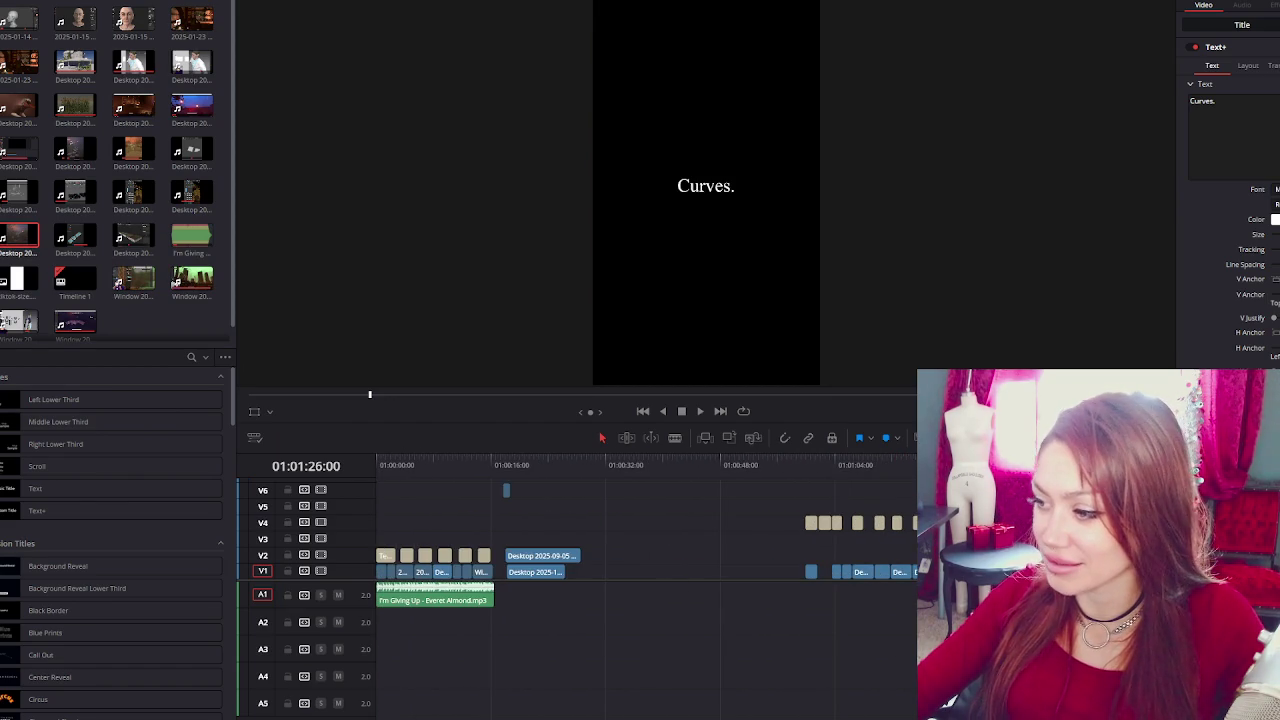
{"action": "scroll", "coordinate": [645, 570], "scroll_direction": "up", "scroll_amount": 2}
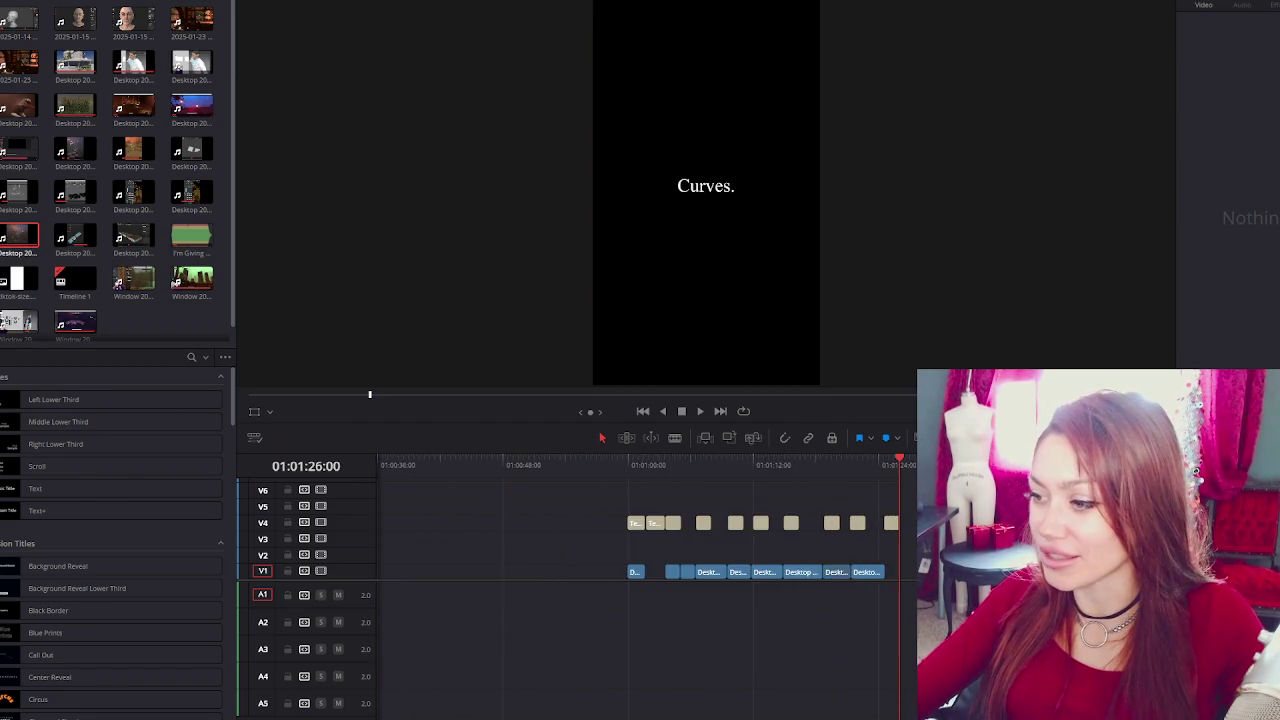
{"action": "scroll", "coordinate": [645, 570], "scroll_direction": "up", "scroll_amount": 2}
{"action": "scroll", "coordinate": [645, 570], "scroll_direction": "up", "scroll_amount": 2}
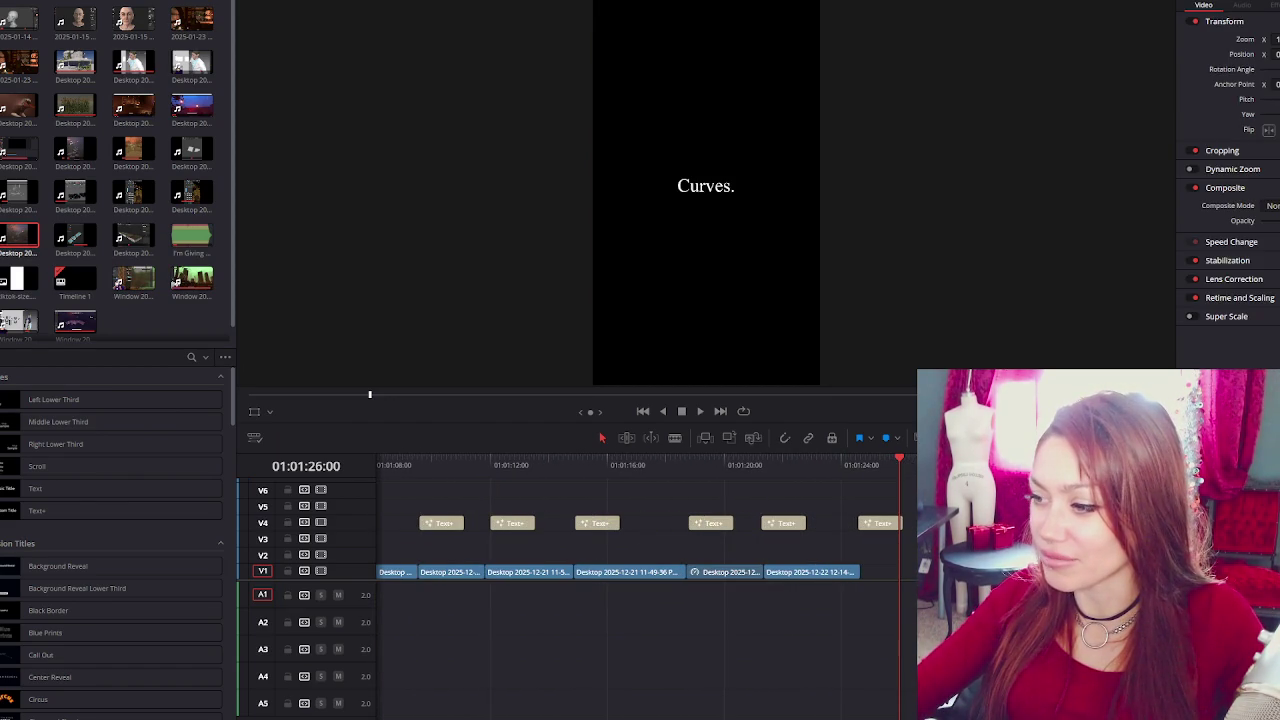
Play the end of the edit and delete the final Curves. Text+ clip on V4.
{"action": "key", "text": "space"}
{"action": "key", "text": "space"}
{"action": "key", "text": "space"}
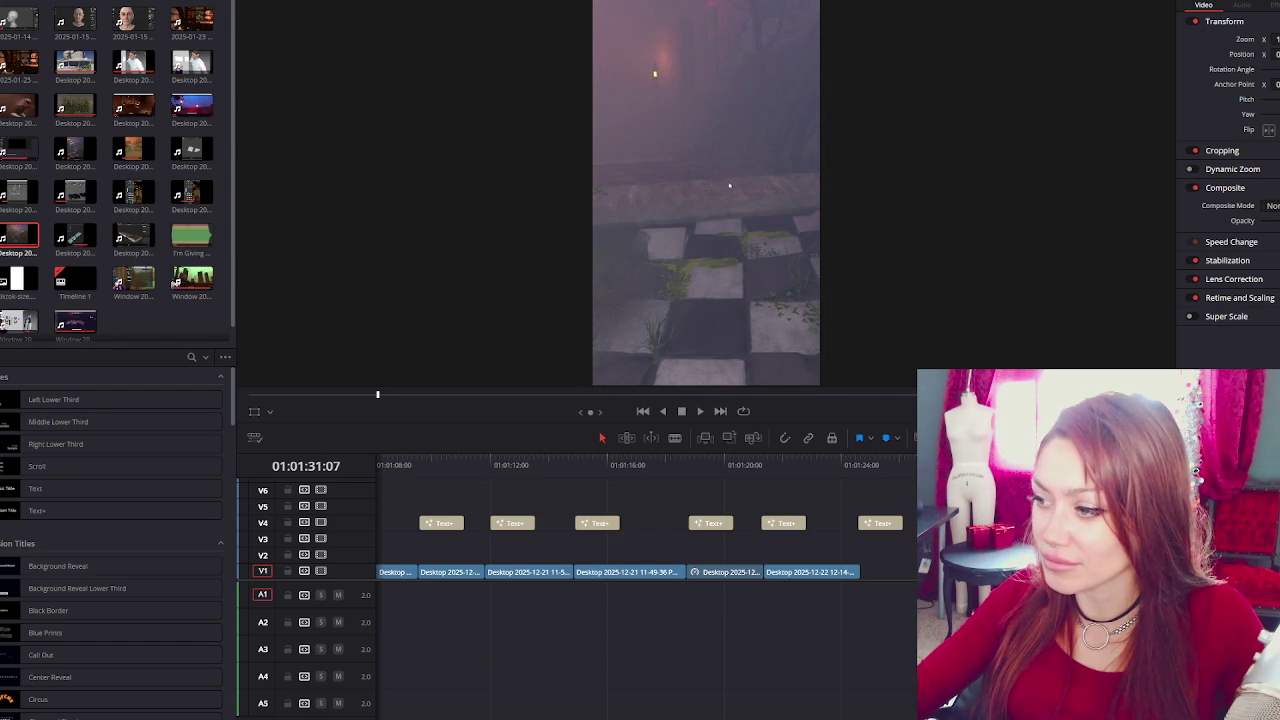
{"action": "left_click", "coordinate": [893, 463]}
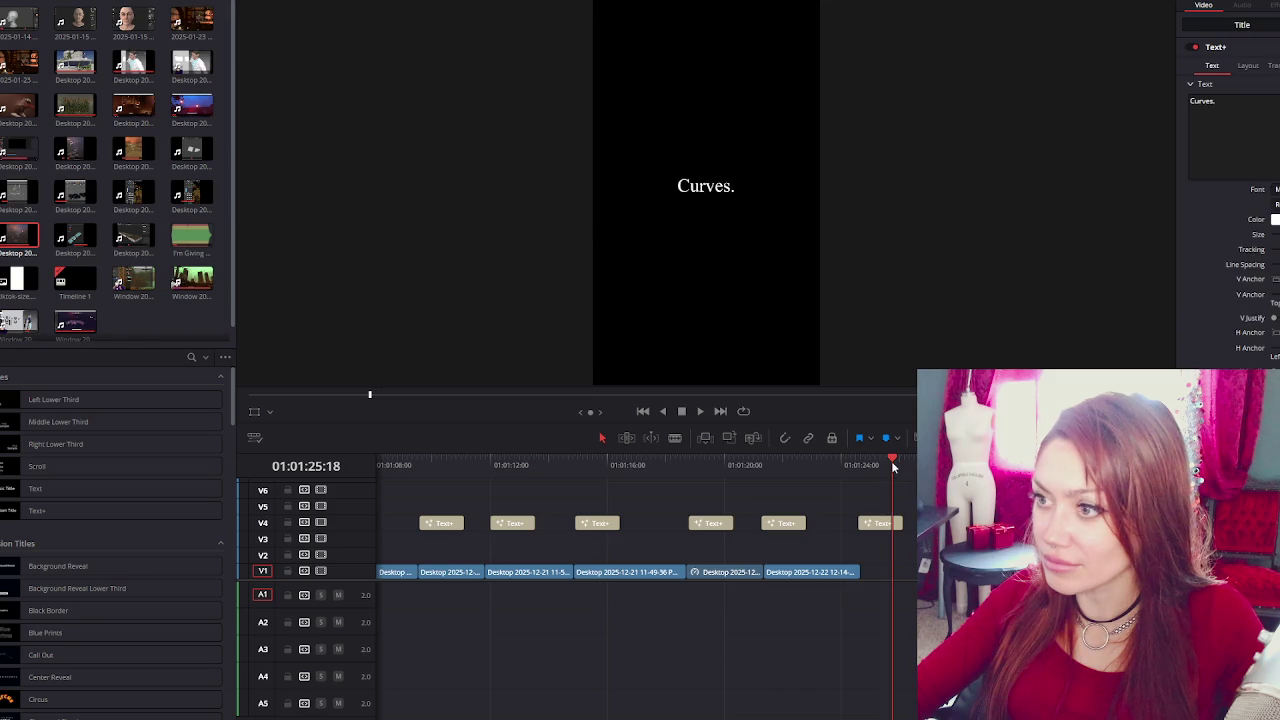
{"action": "left_click", "coordinate": [875, 524]}
{"action": "key", "text": "Delete"}
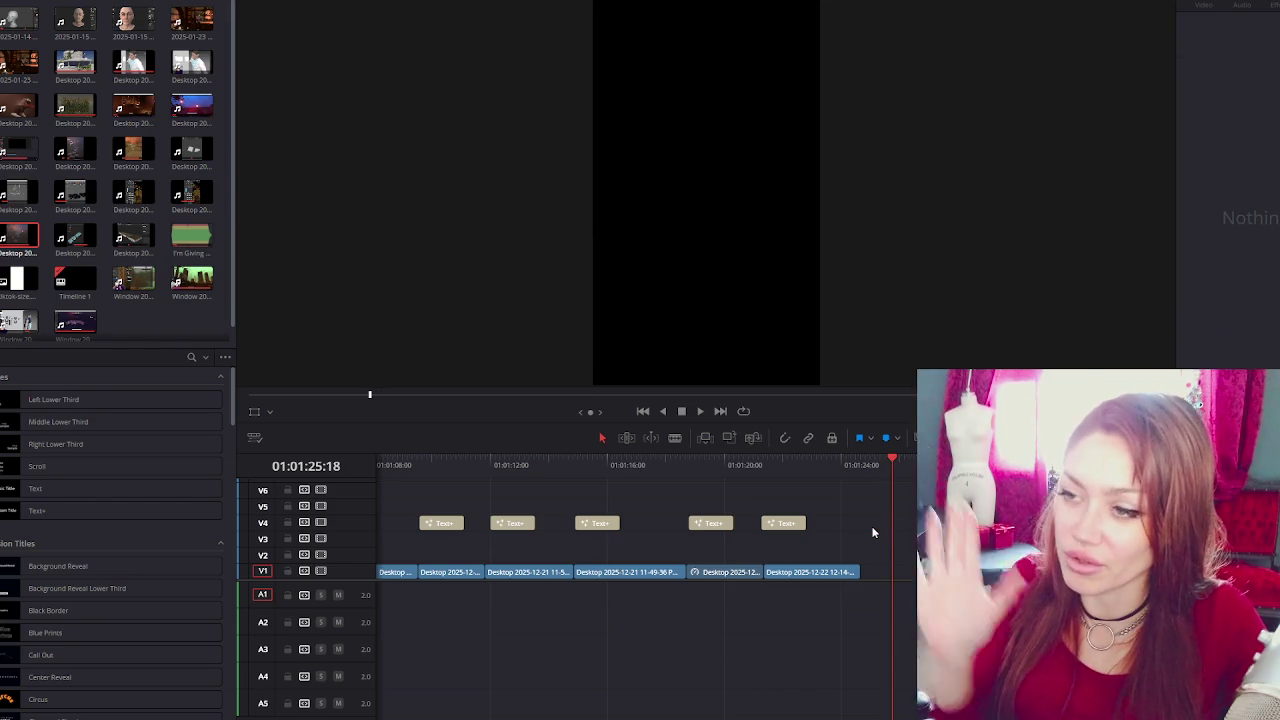
Scrub back to review the Albedo. title and the foggy path shot.
{"action": "left_click", "coordinate": [783, 466]}
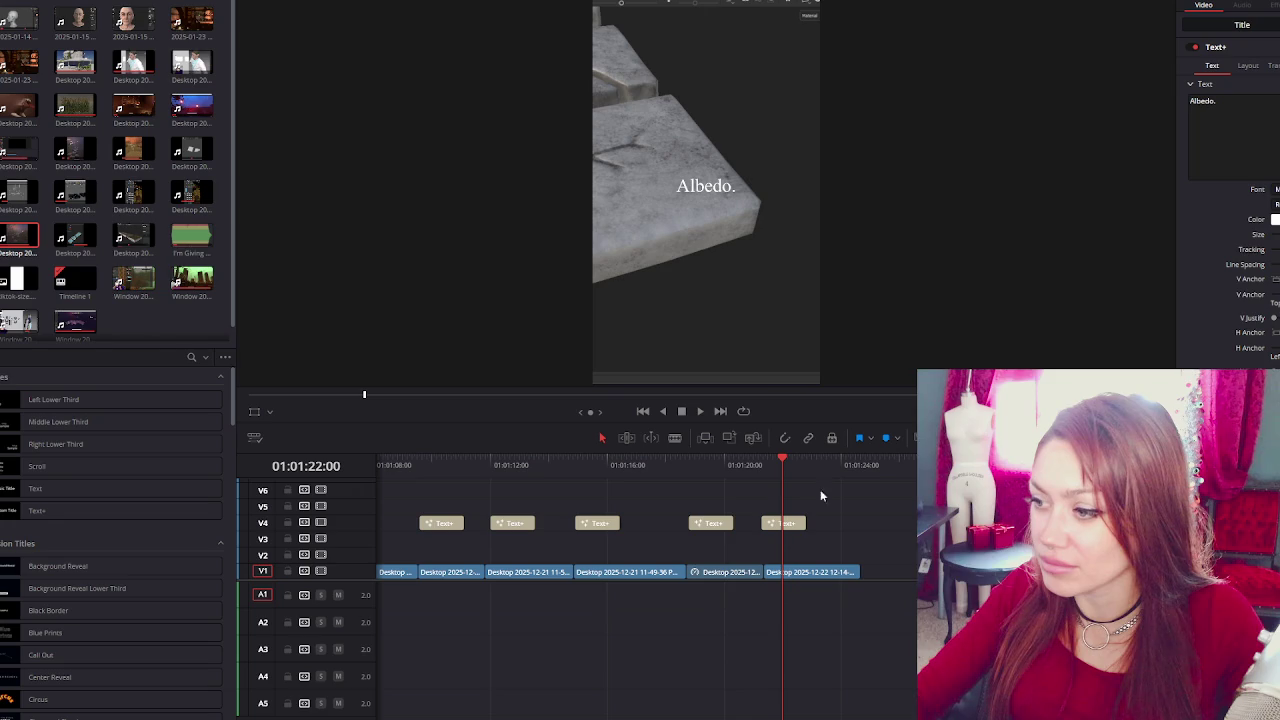
{"action": "scroll", "coordinate": [716, 525], "scroll_direction": "left", "scroll_amount": 2}
{"action": "scroll", "coordinate": [716, 525], "scroll_direction": "left", "scroll_amount": 4}
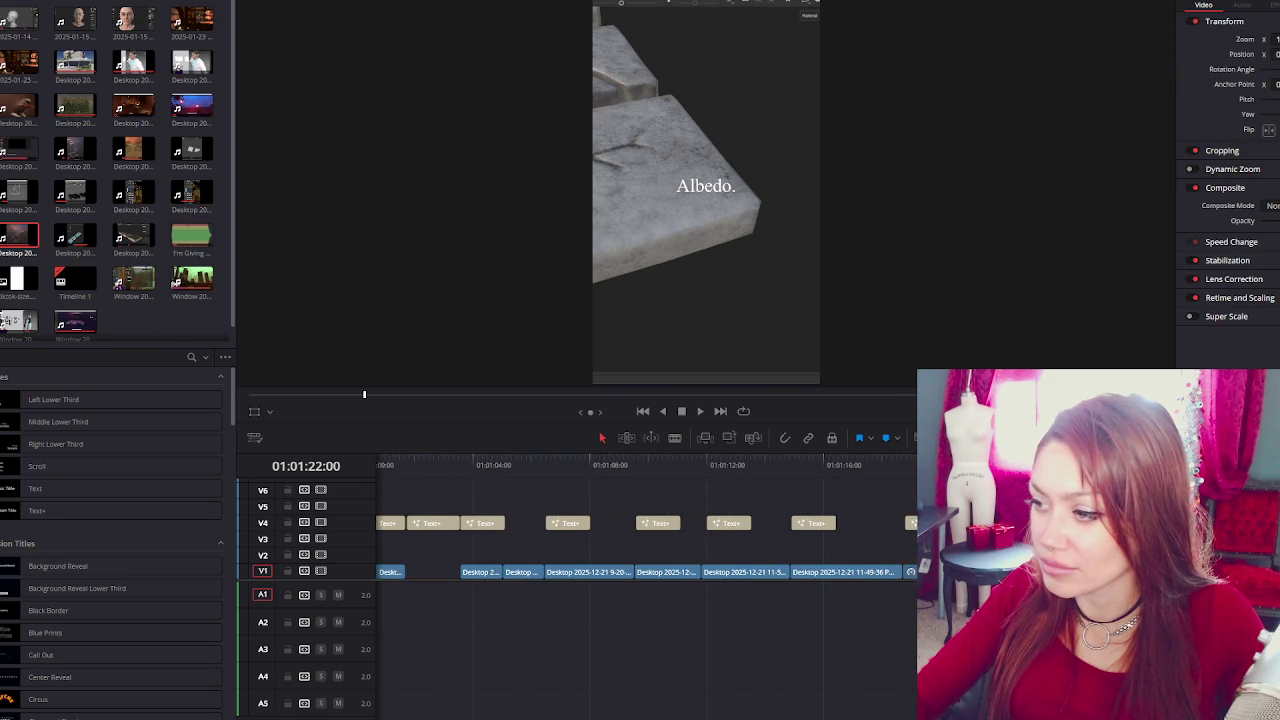
{"action": "key", "text": "Left"}
{"action": "key", "text": "Left"}
{"action": "key", "text": "Left"}
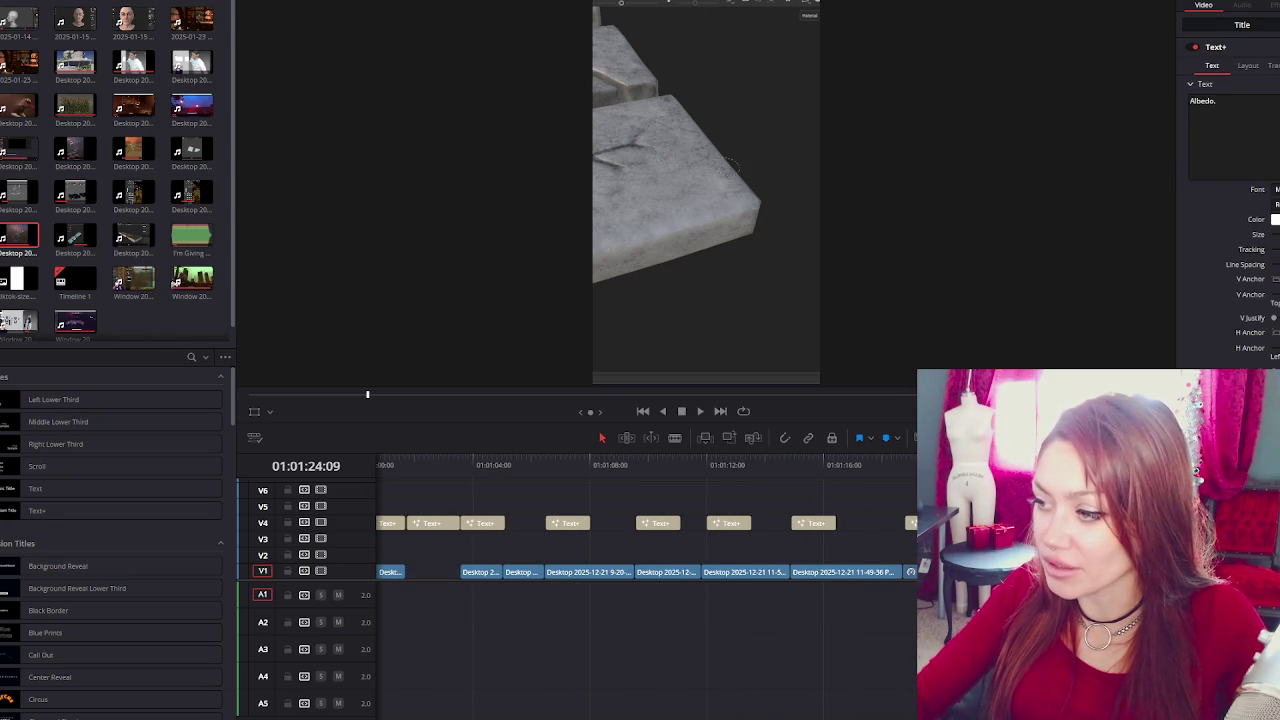
{"action": "left_click", "coordinate": [370, 395]}
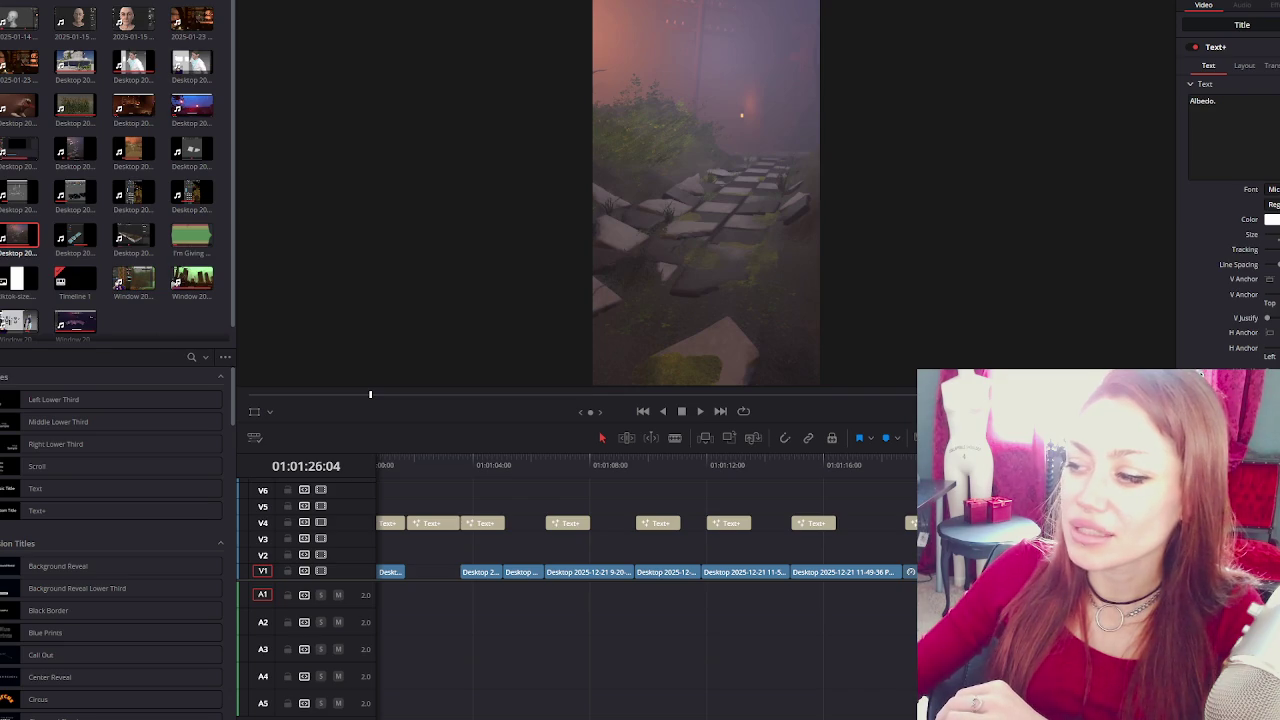
{"action": "scroll", "coordinate": [634, 520], "scroll_direction": "left", "scroll_amount": 2}
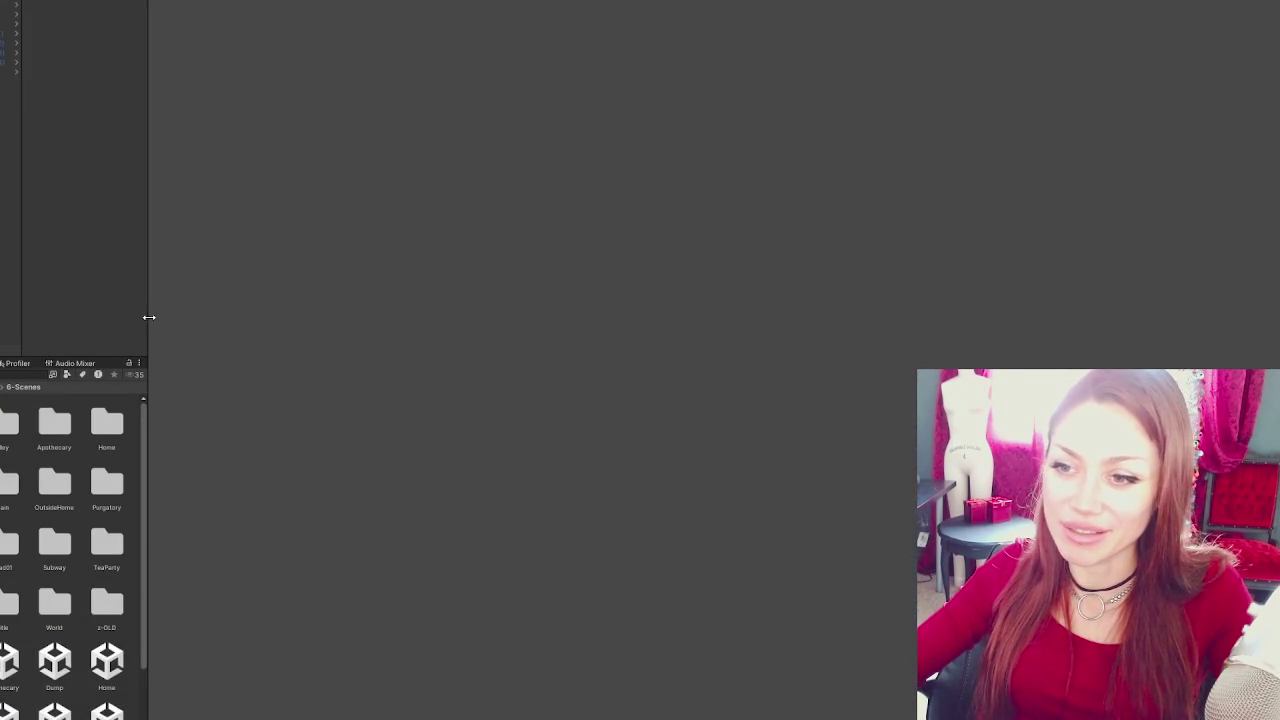
Widen the Project panel and load the Home scene additively alongside the current one.
{"action": "left_click_drag", "start_coordinate": [148, 317], "coordinate": [216, 340]}
{"action": "left_click", "coordinate": [170, 610]}
{"action": "key", "text": "Right"}
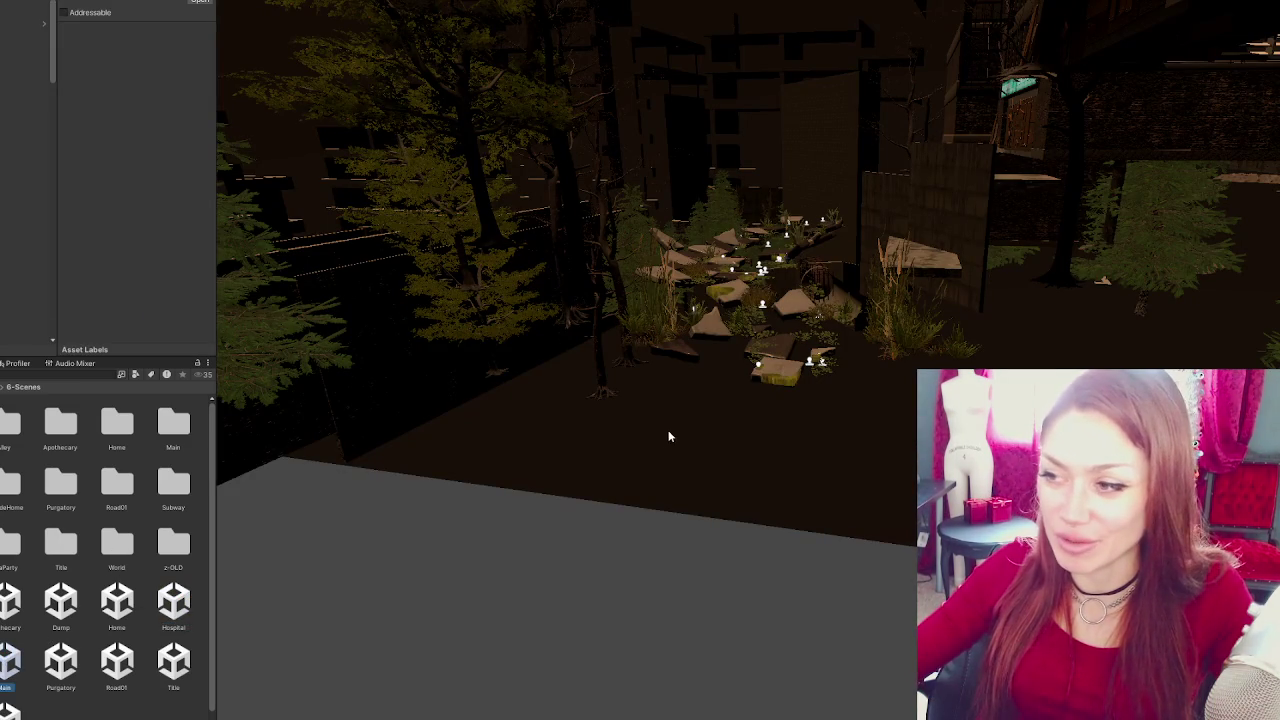
{"action": "right_click", "coordinate": [117, 600]}
{"action": "left_click", "coordinate": [226, 334]}
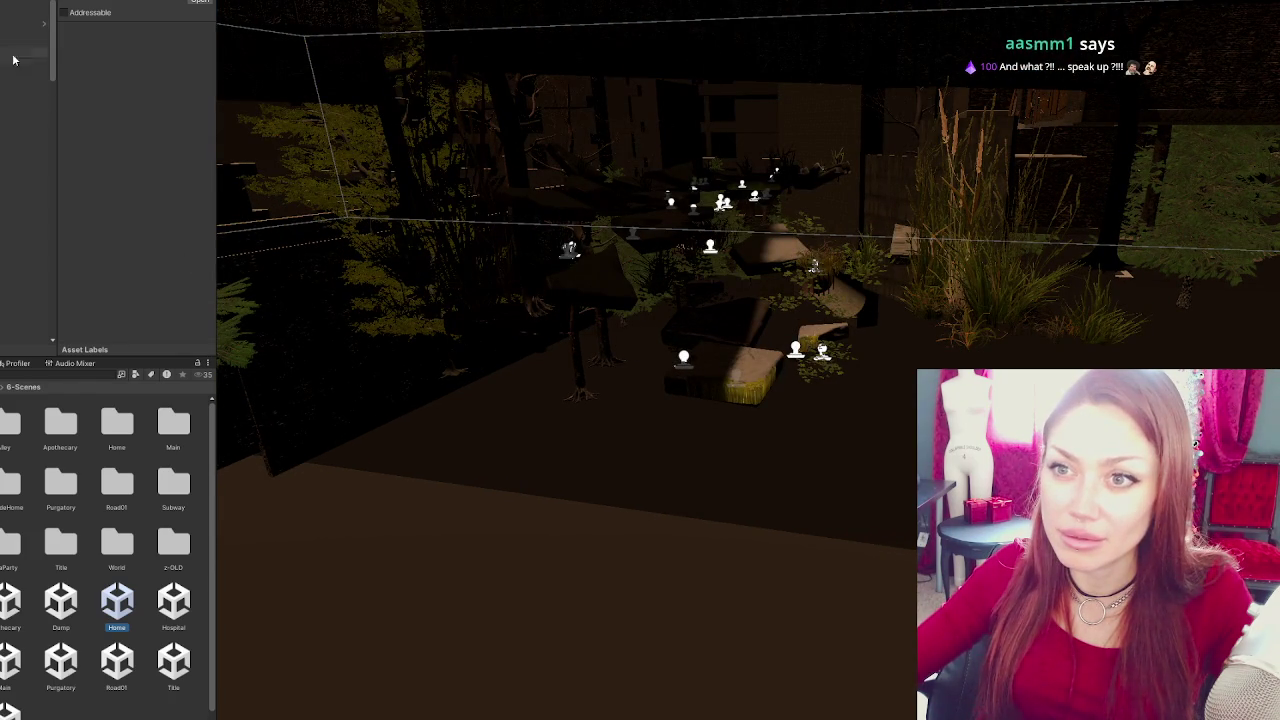
Load the Road01 scene additively as well.
{"action": "left_click", "coordinate": [10, 660]}
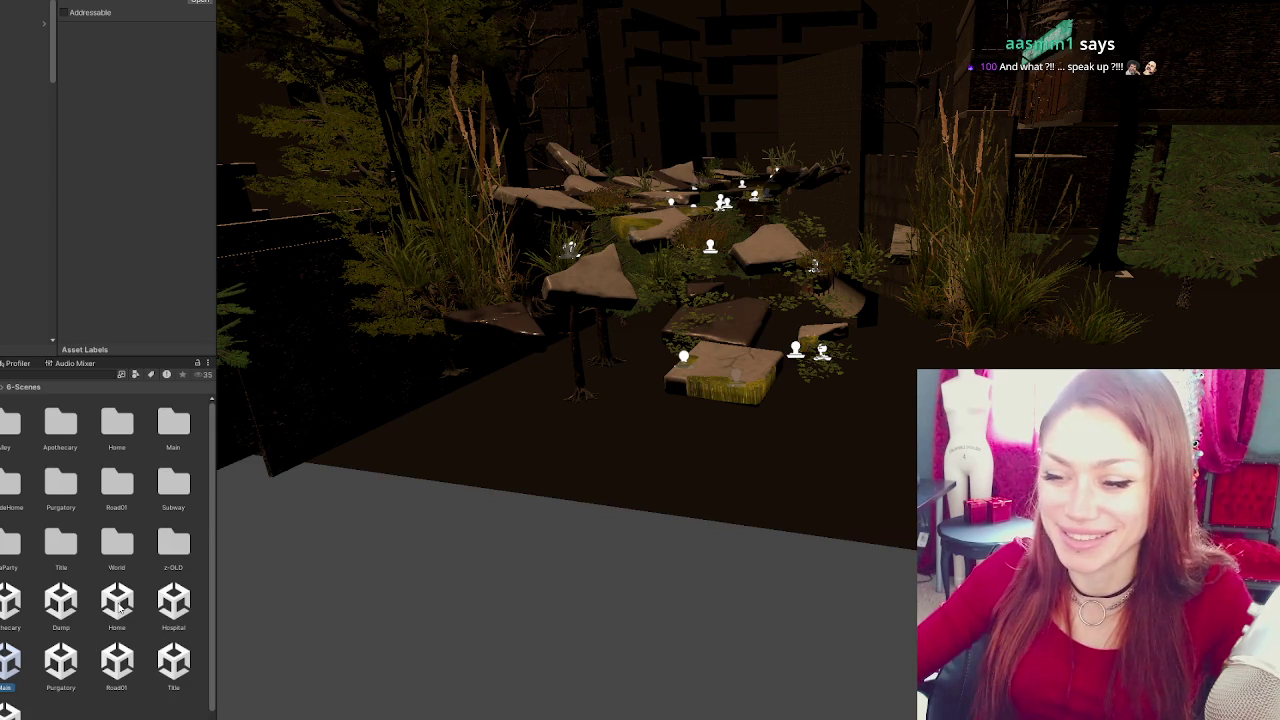
{"action": "right_click", "coordinate": [113, 660]}
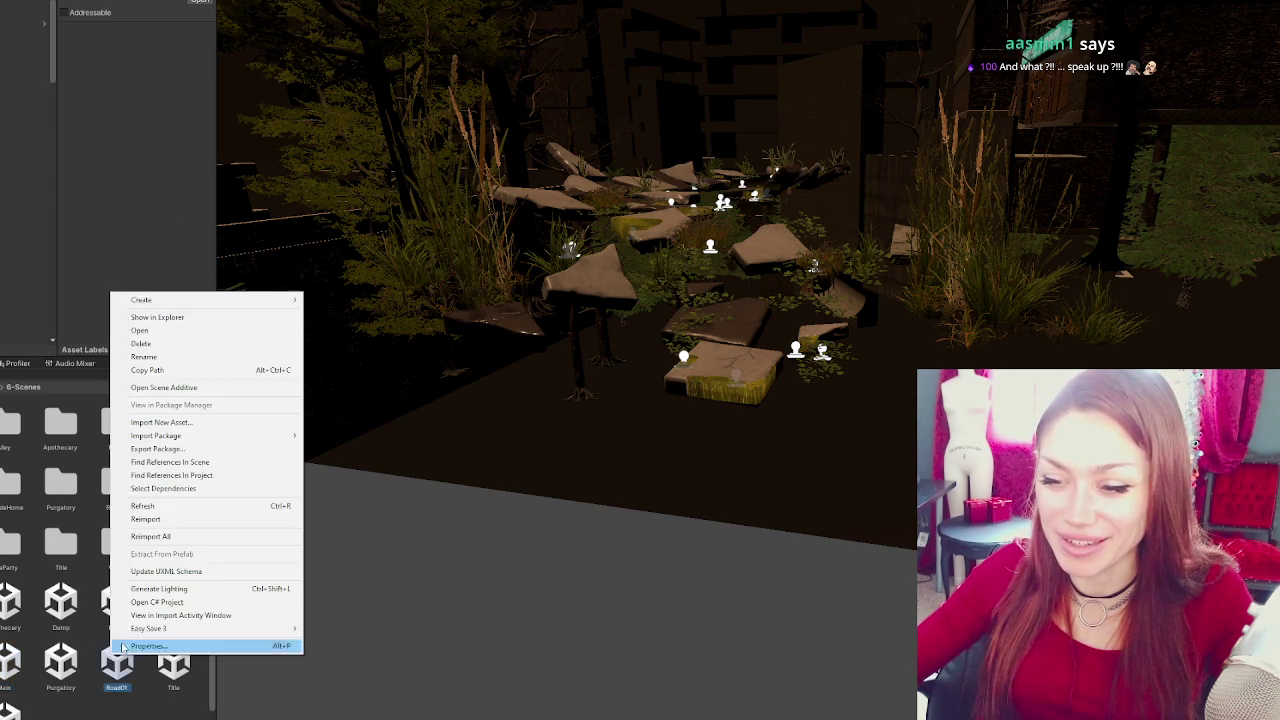
{"action": "left_click", "coordinate": [150, 380]}
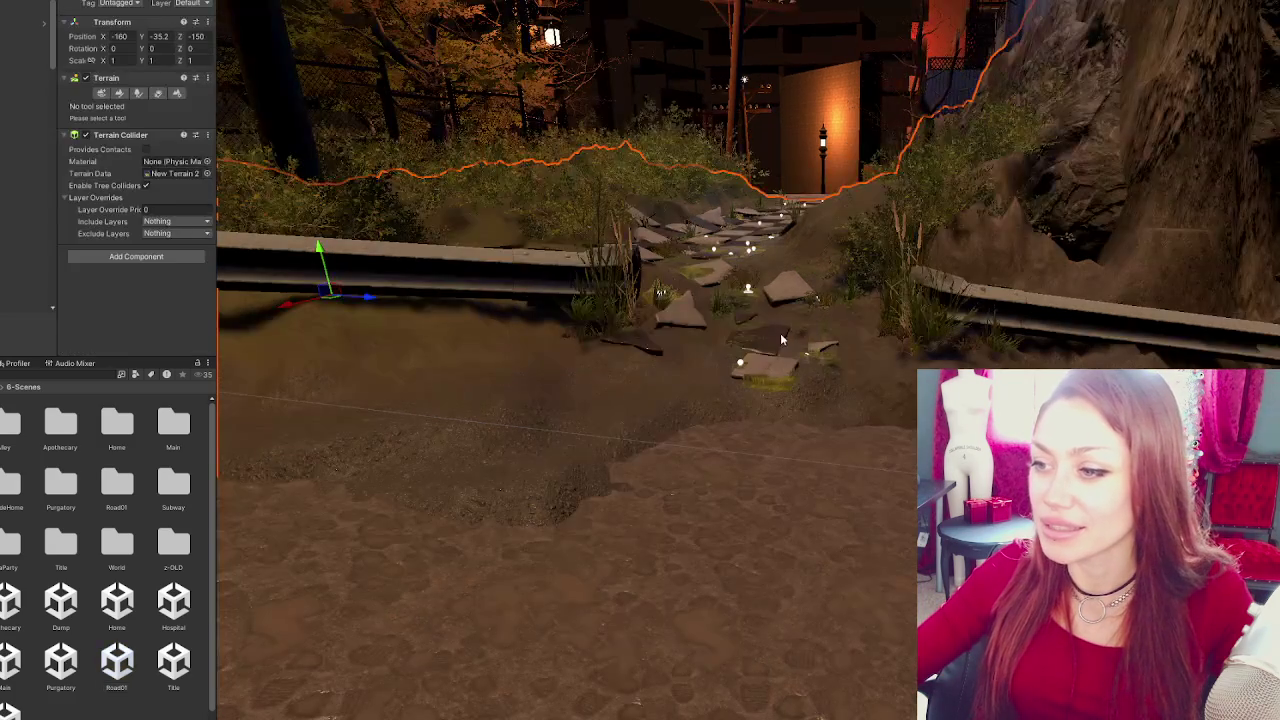
Lower the grass decal under the path tile slightly along Y.
{"action": "scroll", "coordinate": [764, 377], "scroll_direction": "up", "scroll_amount": 2}
{"action": "scroll", "coordinate": [757, 378], "scroll_direction": "up", "scroll_amount": 2}
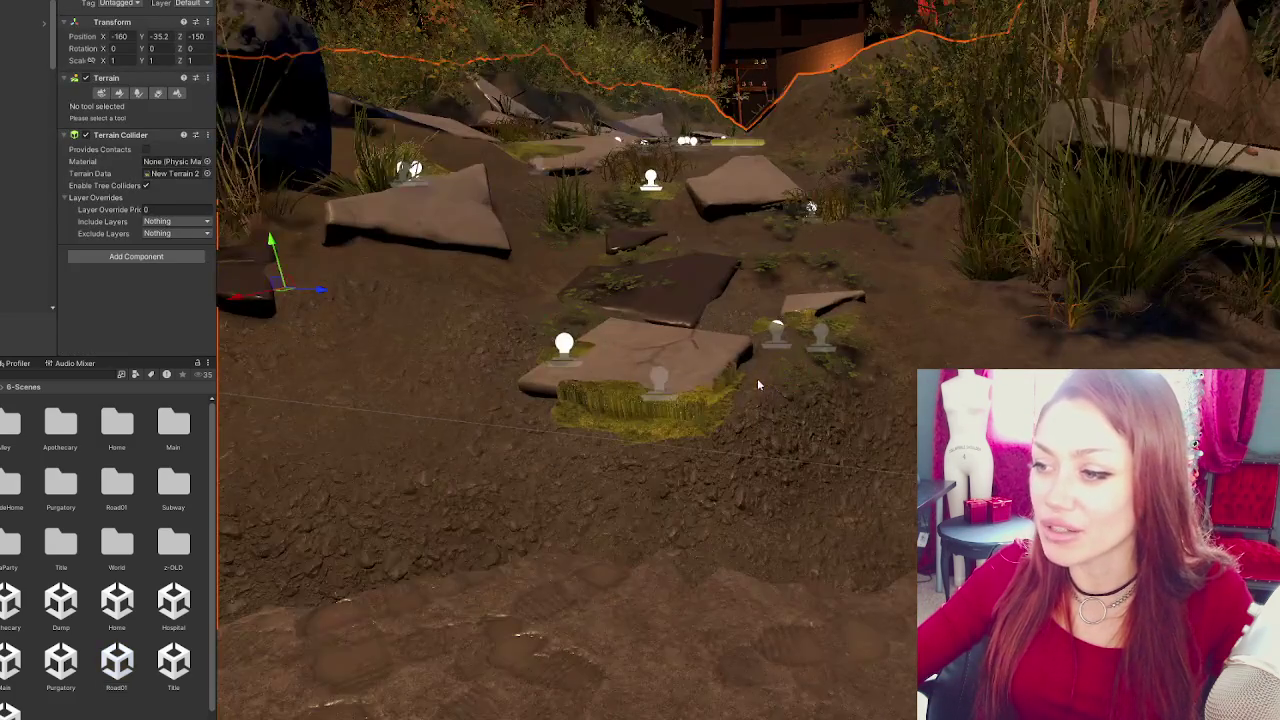
{"action": "left_click", "coordinate": [660, 390]}
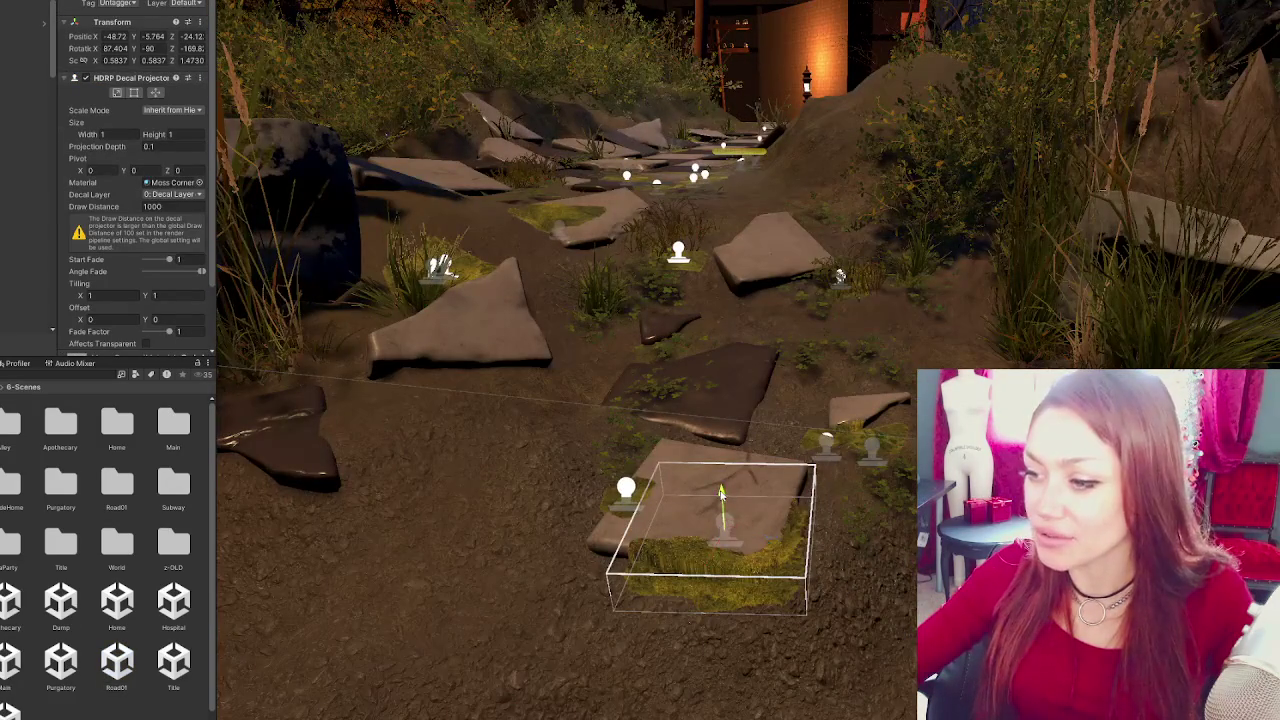
{"action": "left_click_drag", "start_coordinate": [720, 490], "coordinate": [721, 497]}
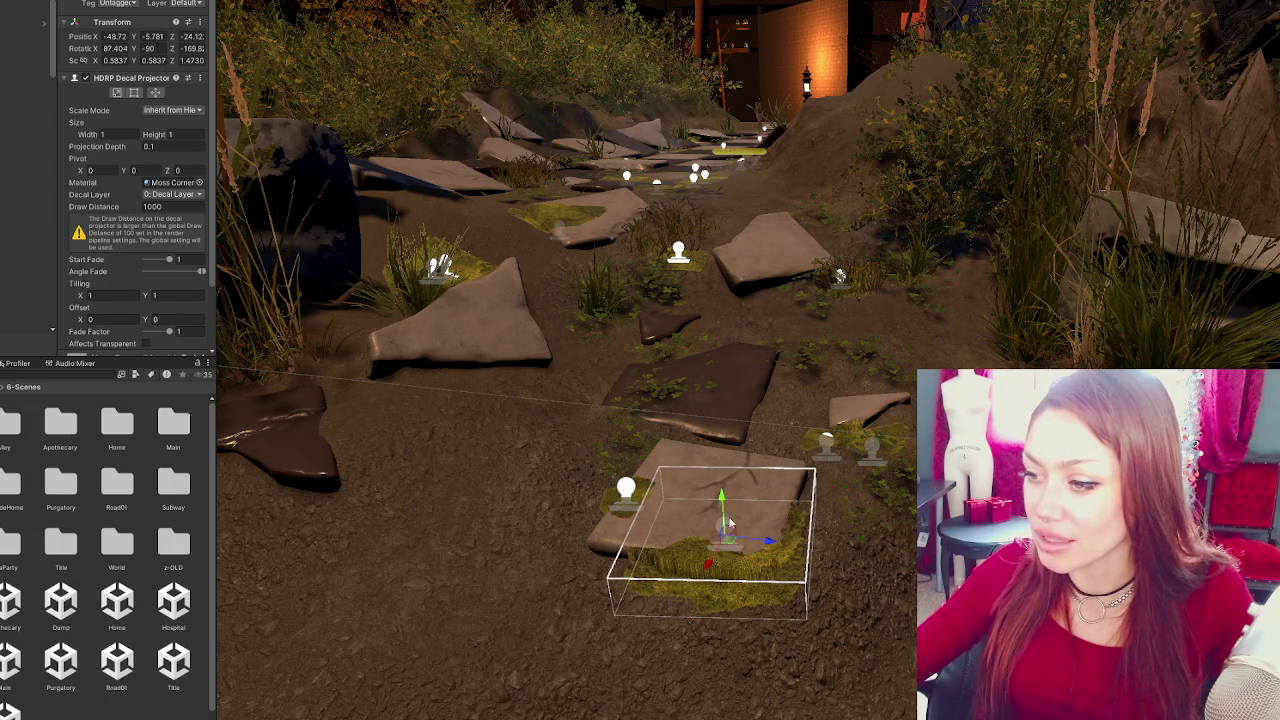
Rotate the Tile1 stone so it sits slightly flatter.
{"action": "left_click", "coordinate": [737, 479]}
{"action": "left_click", "coordinate": [723, 503]}
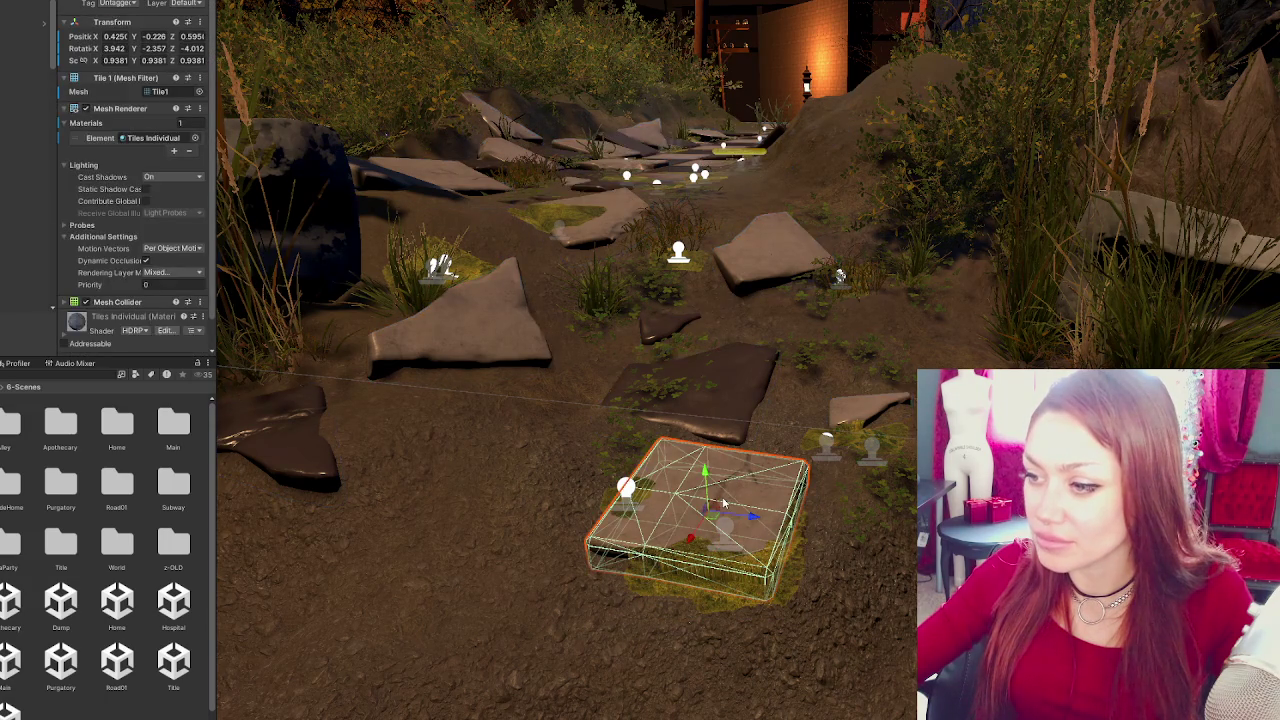
{"action": "key", "text": "e"}
{"action": "left_click_drag", "start_coordinate": [715, 507], "coordinate": [727, 497]}
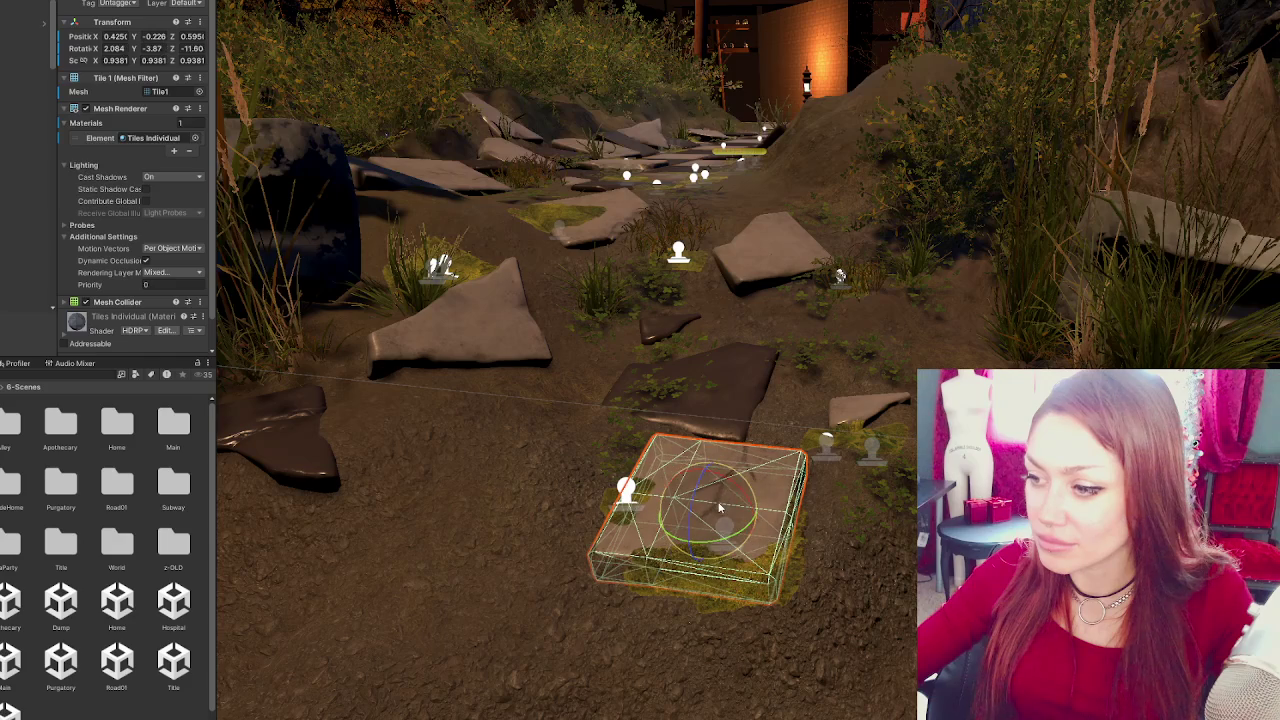
Orbit and zoom the view to look down the stone path.
{"action": "left_click", "coordinate": [451, 580]}
{"action": "mouse_move", "coordinate": [723, 700]}
{"action": "left_mouse_down"}
{"action": "mouse_move", "coordinate": [701, 587]}
{"action": "mouse_move", "coordinate": [680, 585]}
{"action": "left_mouse_up"}
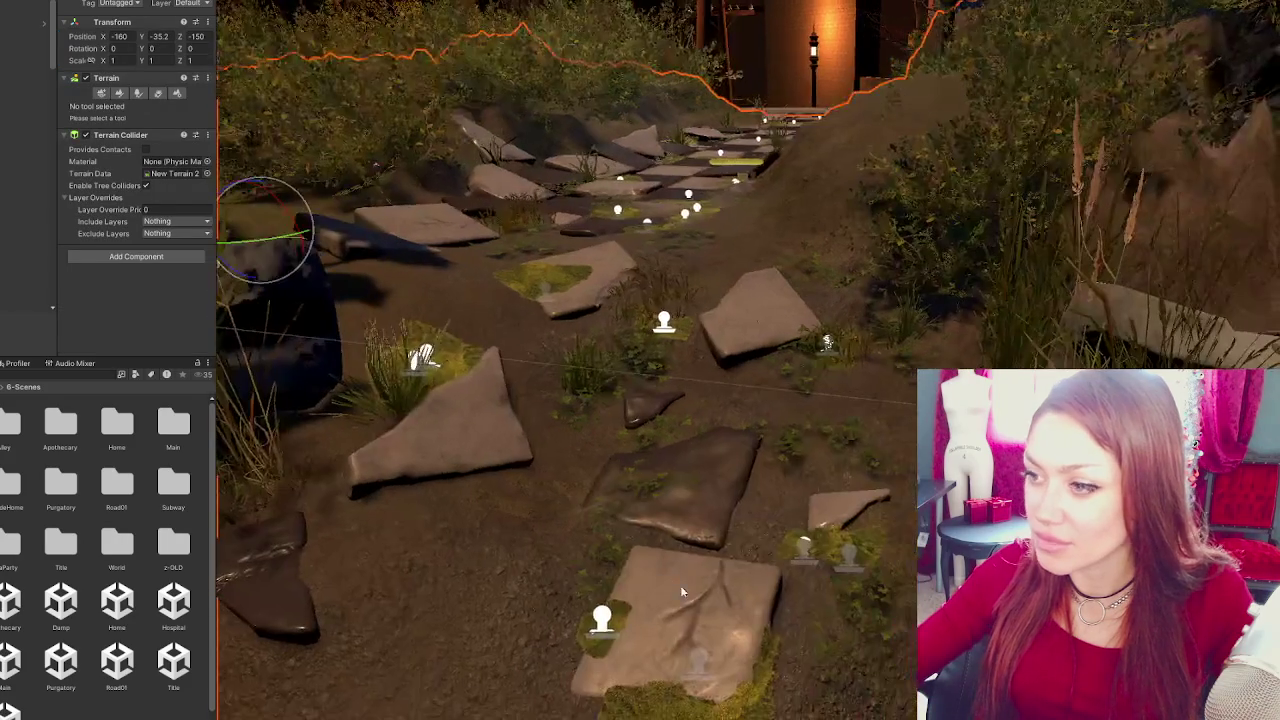
{"action": "left_click", "coordinate": [413, 488]}
{"action": "scroll", "coordinate": [460, 487], "scroll_direction": "down", "scroll_amount": 3}
{"action": "mouse_move", "coordinate": [460, 487]}
{"action": "left_mouse_down"}
{"action": "mouse_move", "coordinate": [531, 330]}
{"action": "mouse_move", "coordinate": [533, 369]}
{"action": "mouse_move", "coordinate": [604, 325]}
{"action": "mouse_move", "coordinate": [605, 338]}
{"action": "left_mouse_up"}
{"action": "scroll", "coordinate": [533, 369], "scroll_direction": "down", "scroll_amount": 2}
{"action": "scroll", "coordinate": [601, 326], "scroll_direction": "up", "scroll_amount": 1}
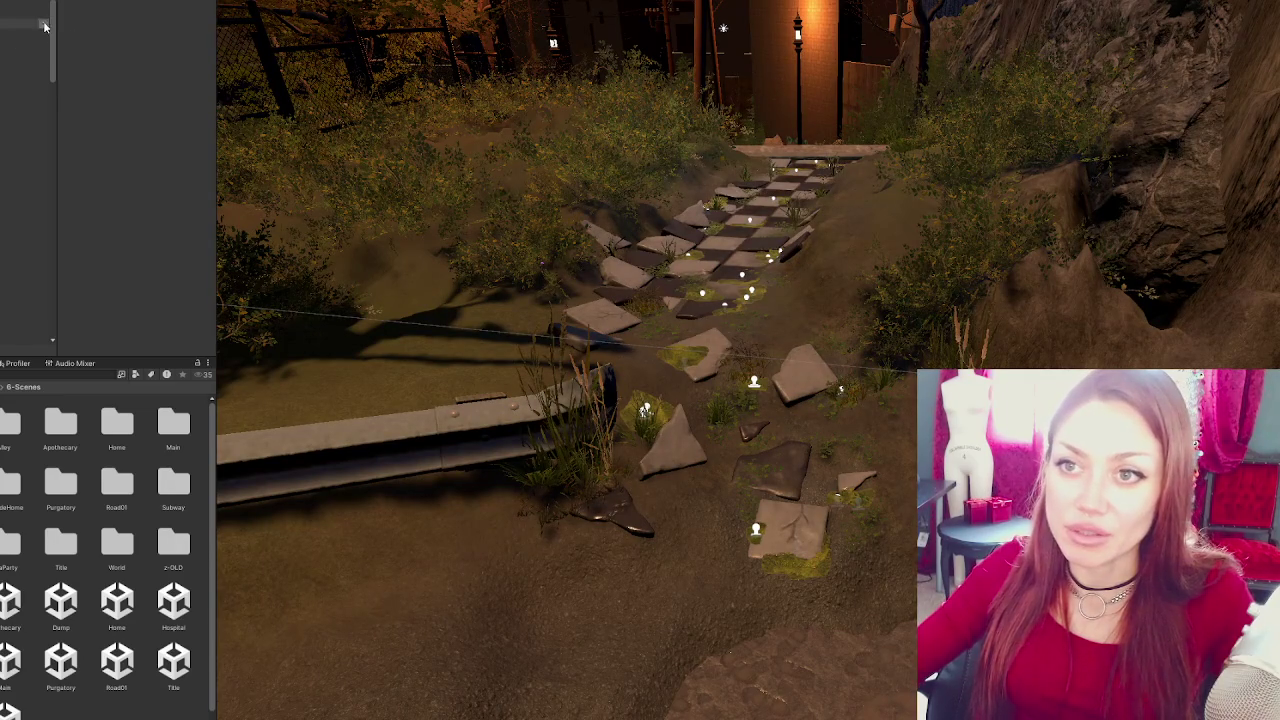
{"action": "scroll", "coordinate": [20, 80], "scroll_direction": "down", "scroll_amount": 3}
{"action": "scroll", "coordinate": [20, 80], "scroll_direction": "up", "scroll_amount": 3}
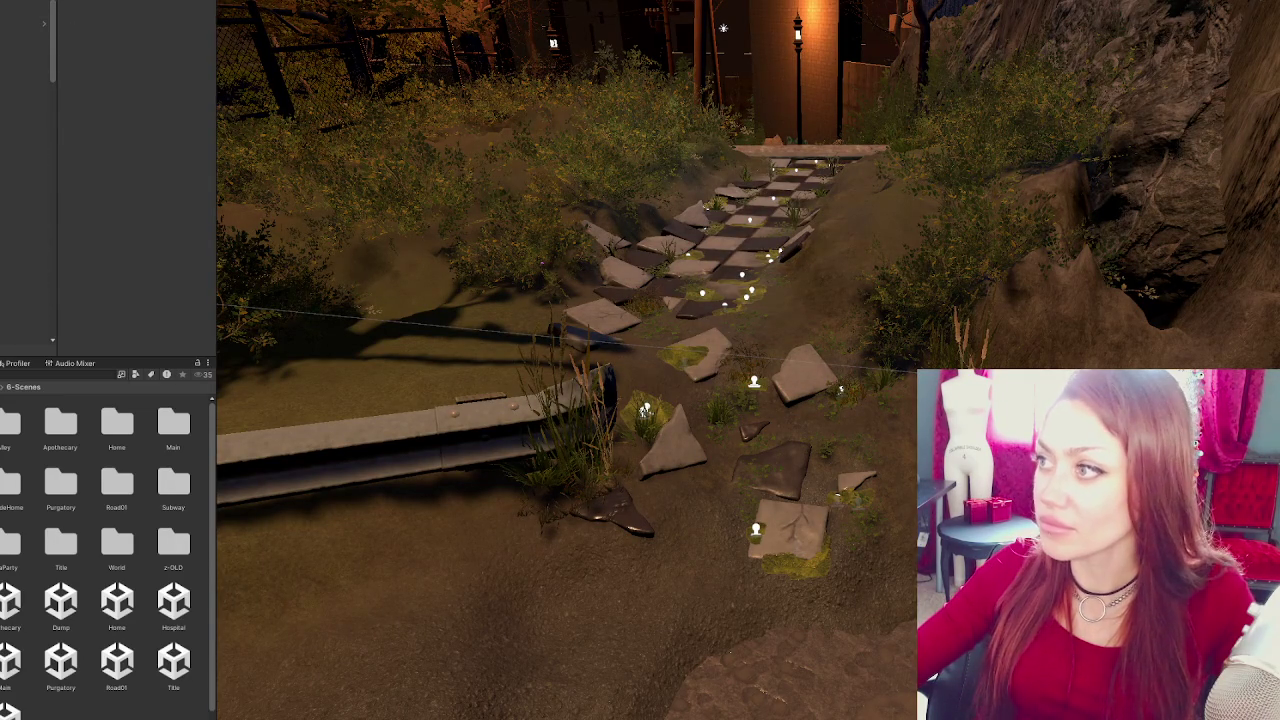
Switch the Scene view draw mode to Wireframe and orbit around the terrain.
{"action": "left_click", "coordinate": [1255, 3]}
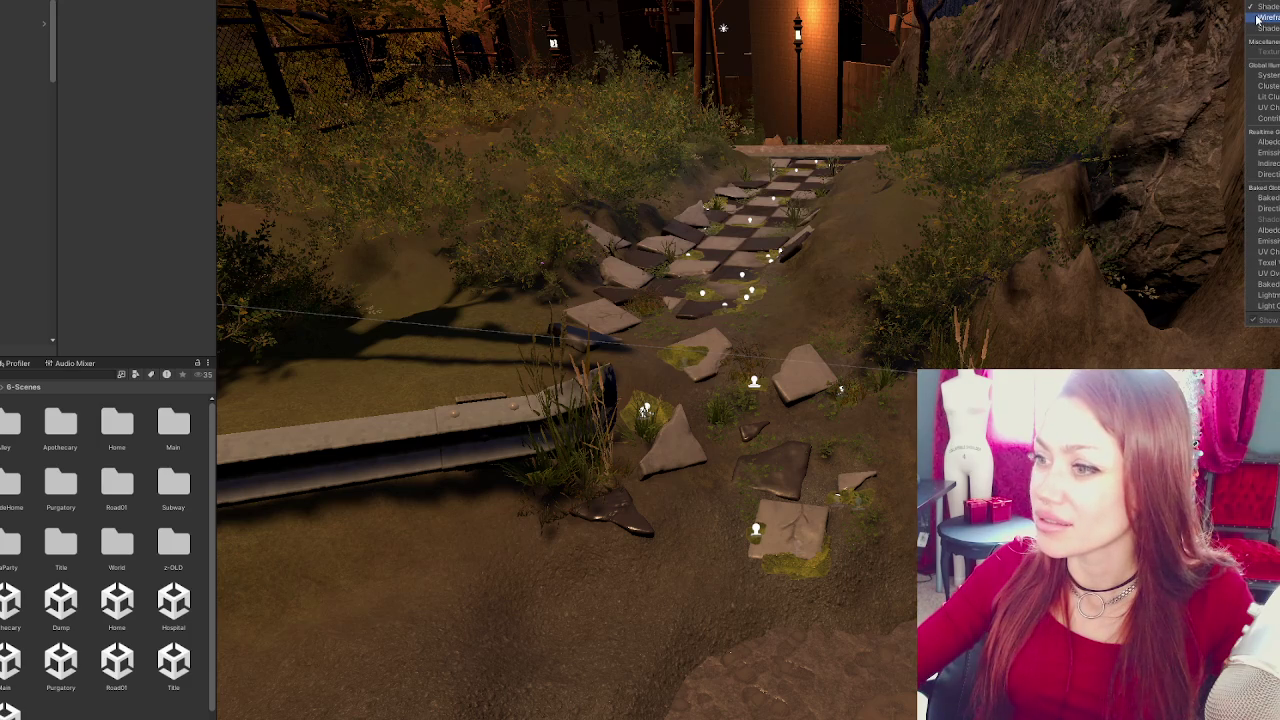
{"action": "left_click", "coordinate": [1262, 18]}
{"action": "left_click", "coordinate": [577, 80]}
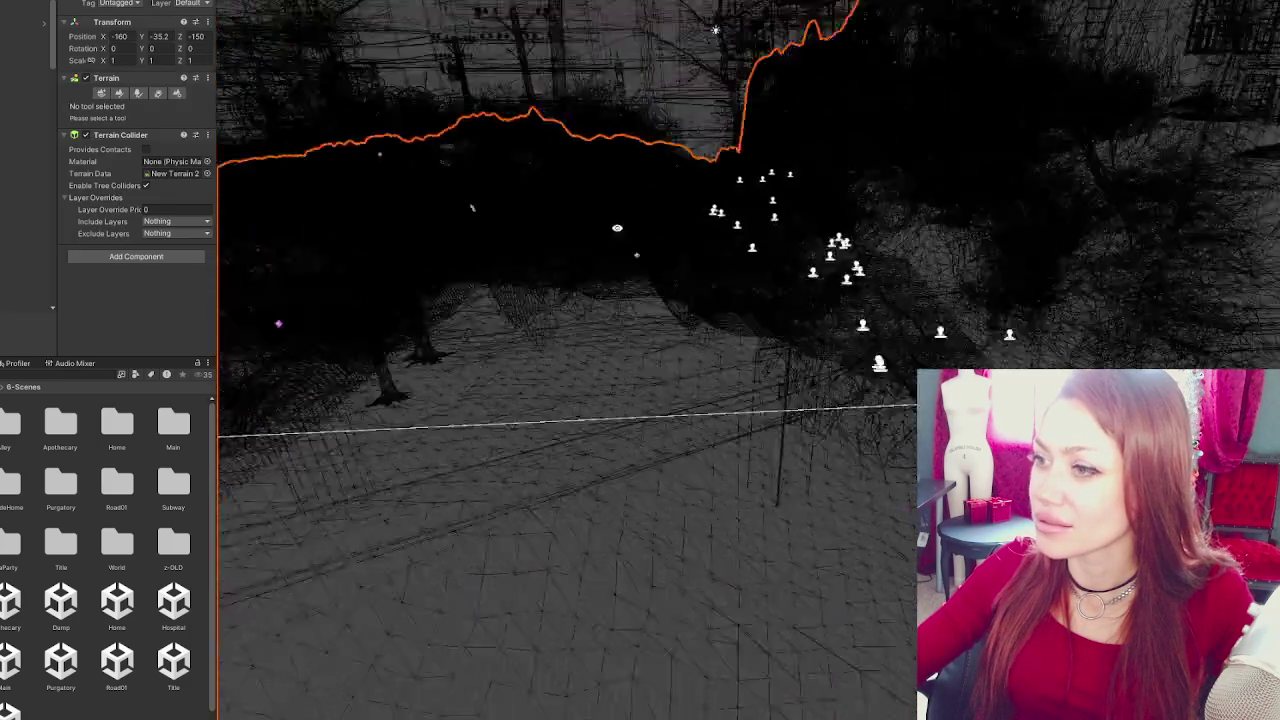
{"action": "mouse_move", "coordinate": [600, 285]}
{"action": "left_mouse_down"}
{"action": "mouse_move", "coordinate": [600, 215]}
{"action": "mouse_move", "coordinate": [583, 255]}
{"action": "left_mouse_up"}
{"action": "left_click", "coordinate": [744, 49]}
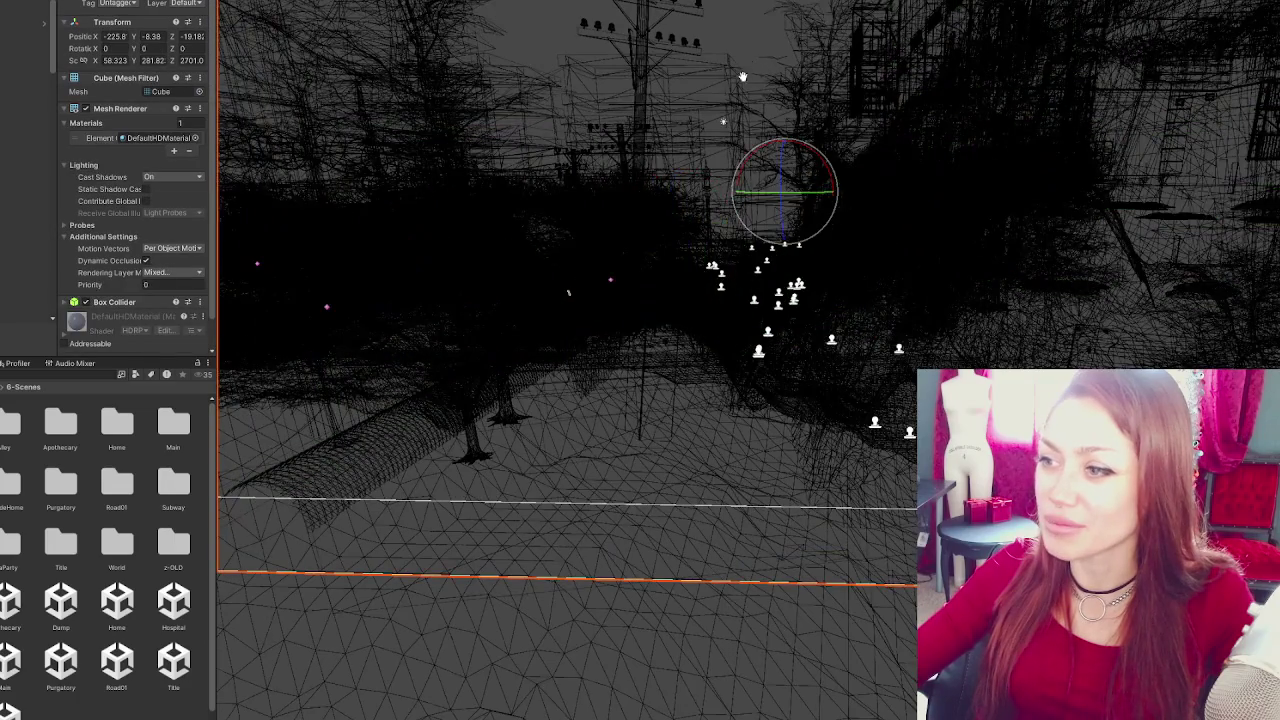
{"action": "left_click_drag", "start_coordinate": [743, 77], "coordinate": [748, 131]}
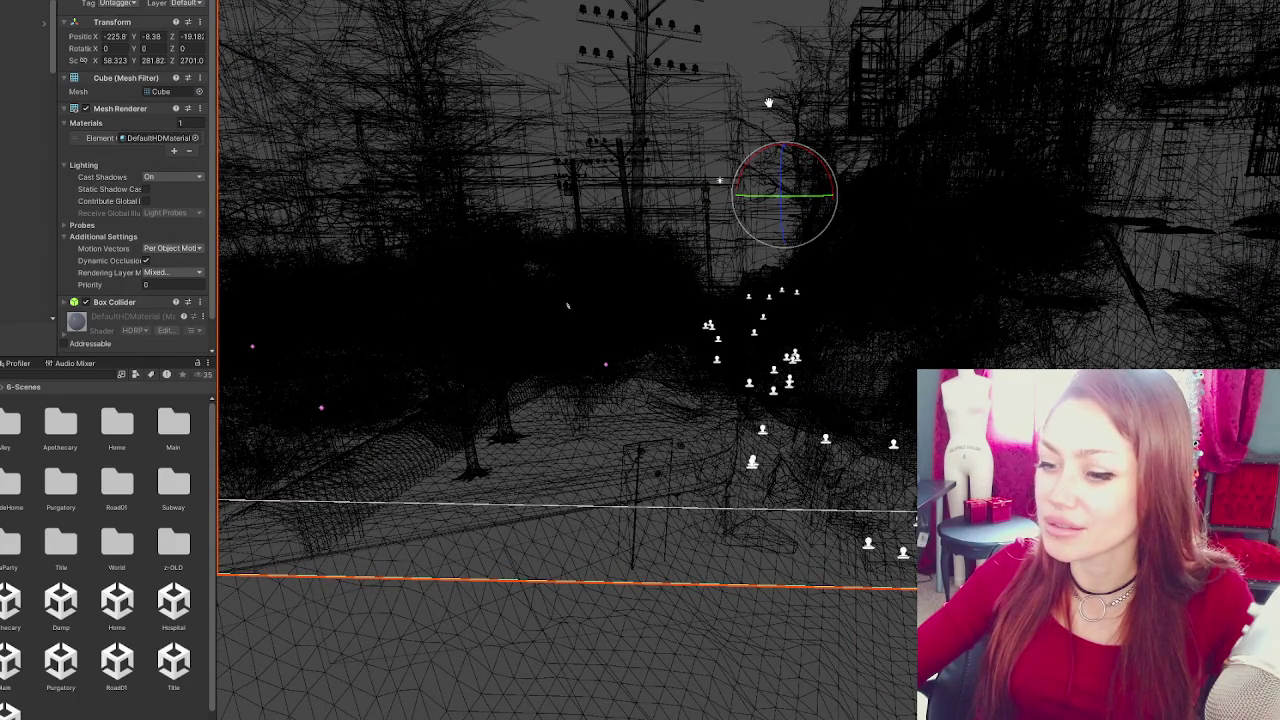
{"action": "left_click_drag", "start_coordinate": [768, 102], "coordinate": [769, 107]}
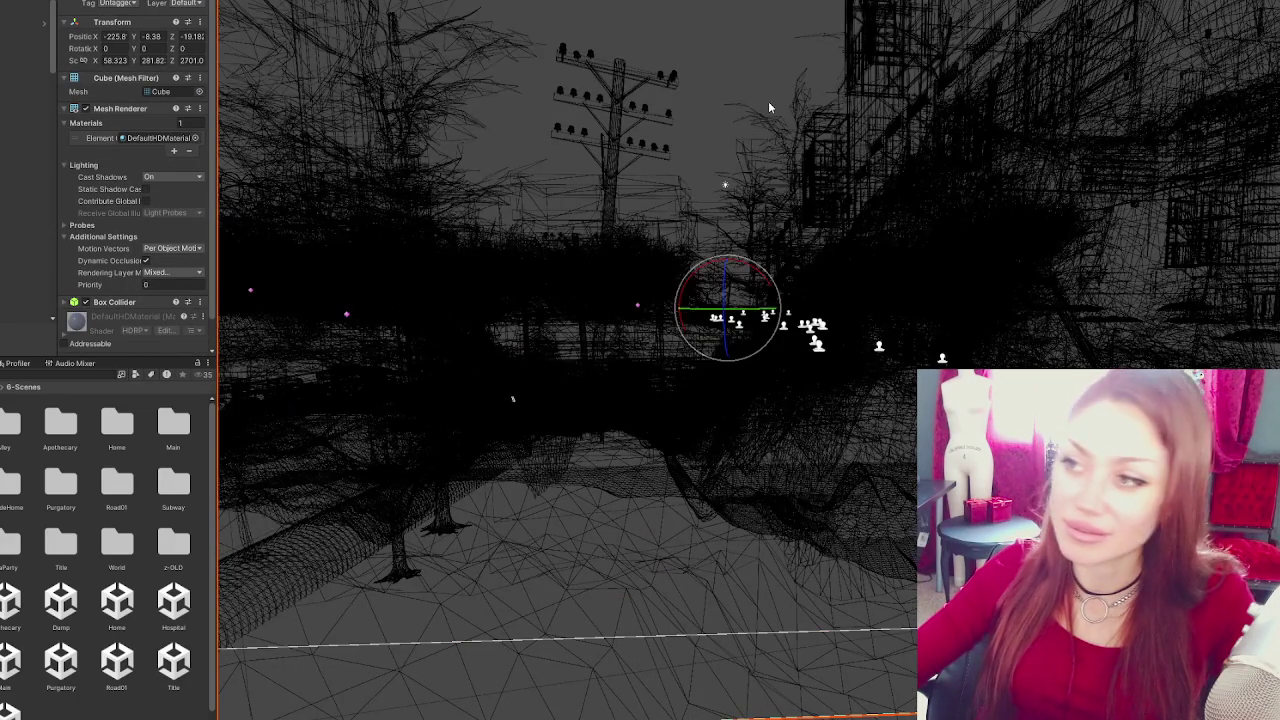
{"action": "left_click", "coordinate": [727, 57]}
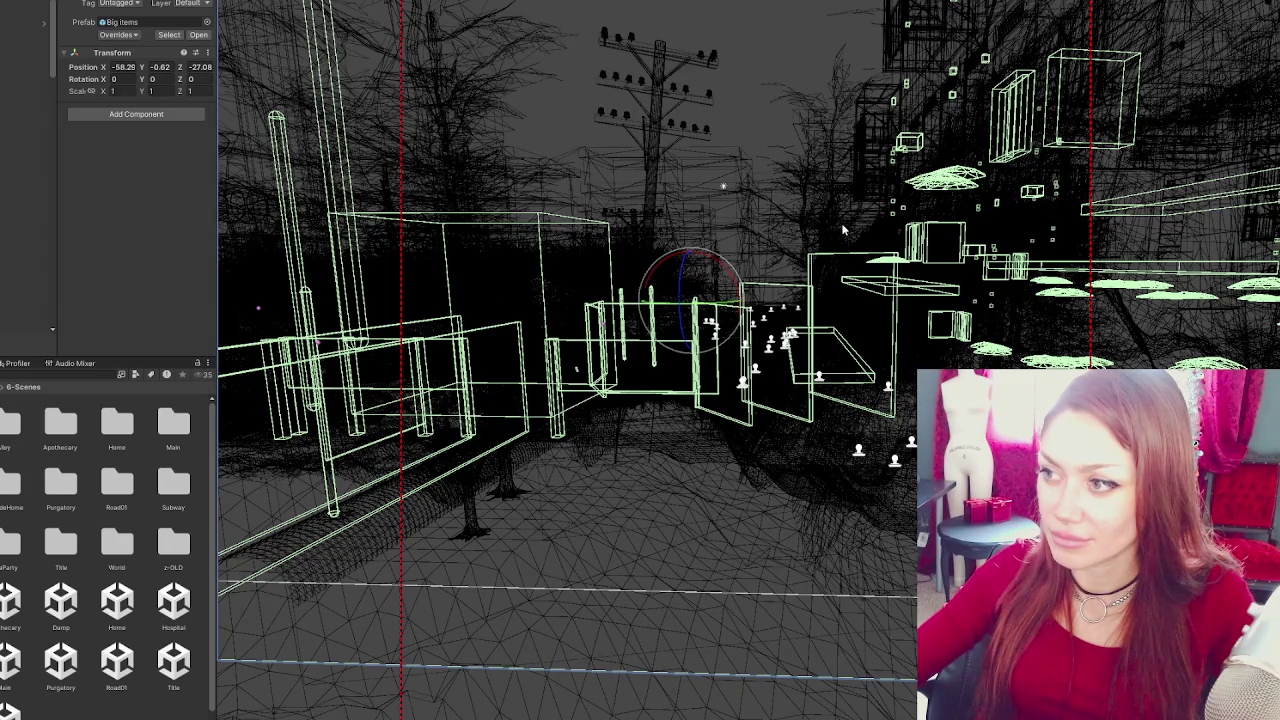
{"action": "left_click", "coordinate": [742, 288]}
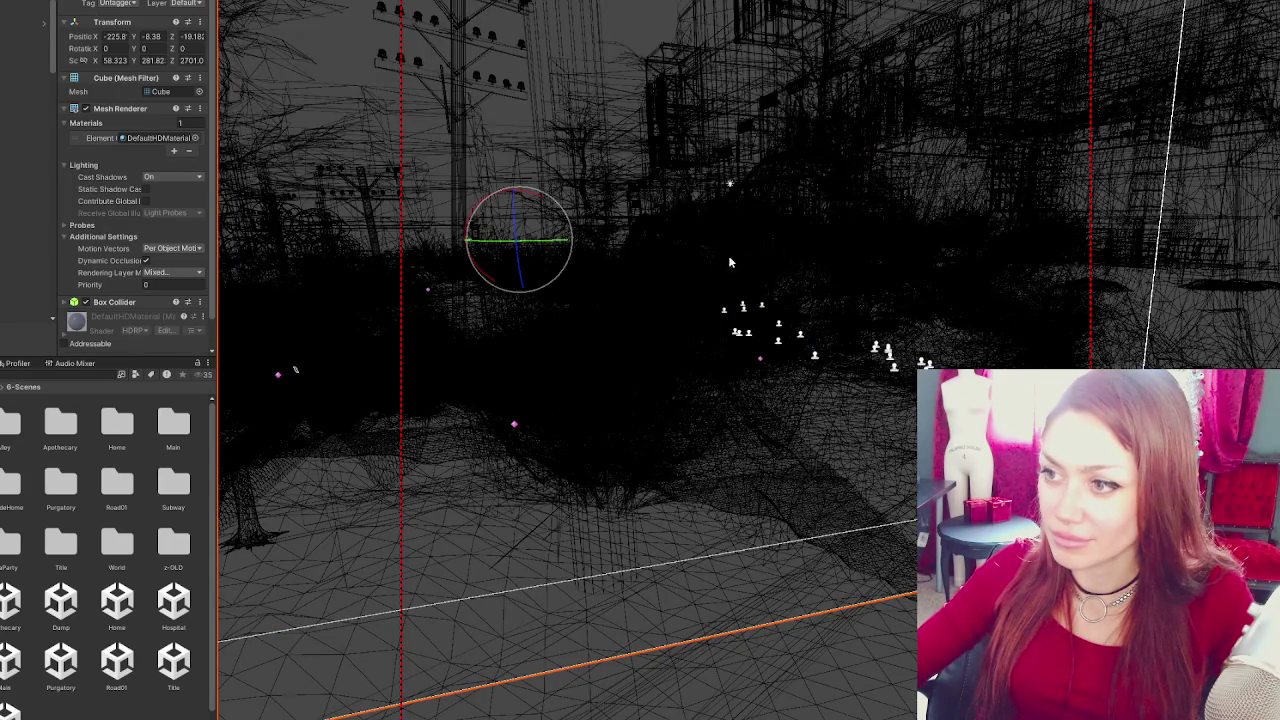
{"action": "scroll", "coordinate": [722, 263], "scroll_direction": "up", "scroll_amount": 5}
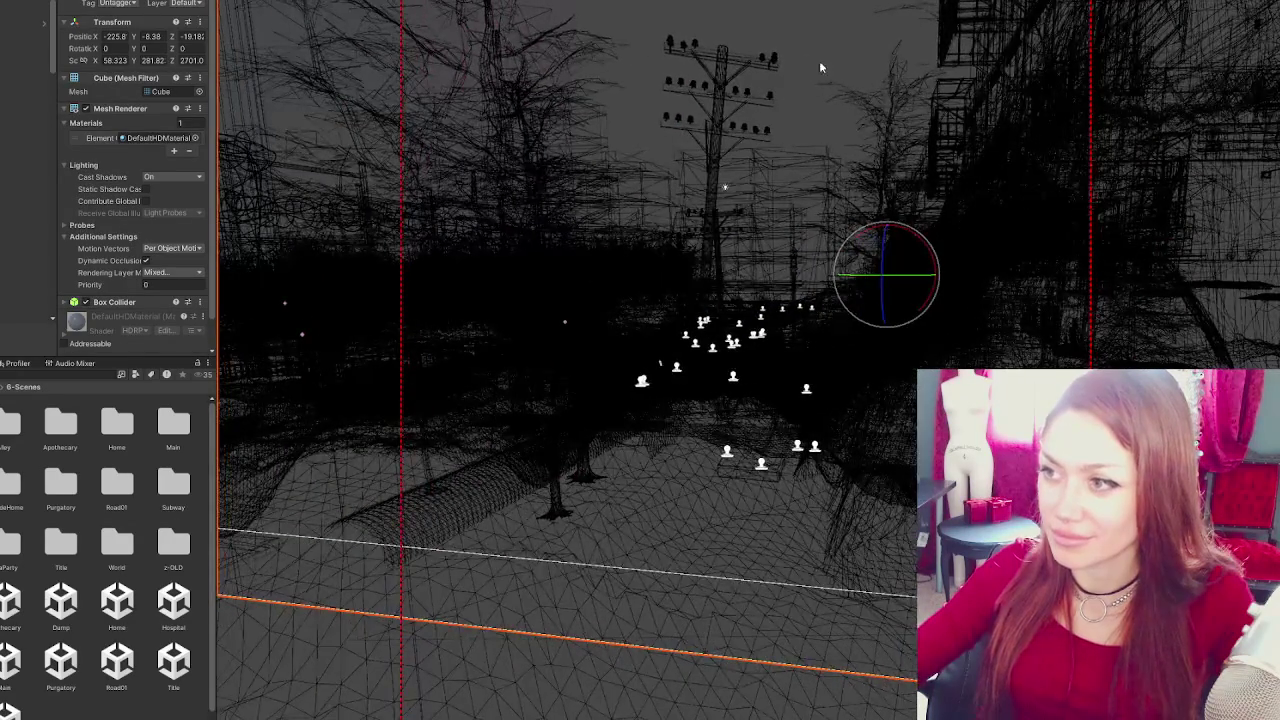
{"action": "key", "text": "w"}
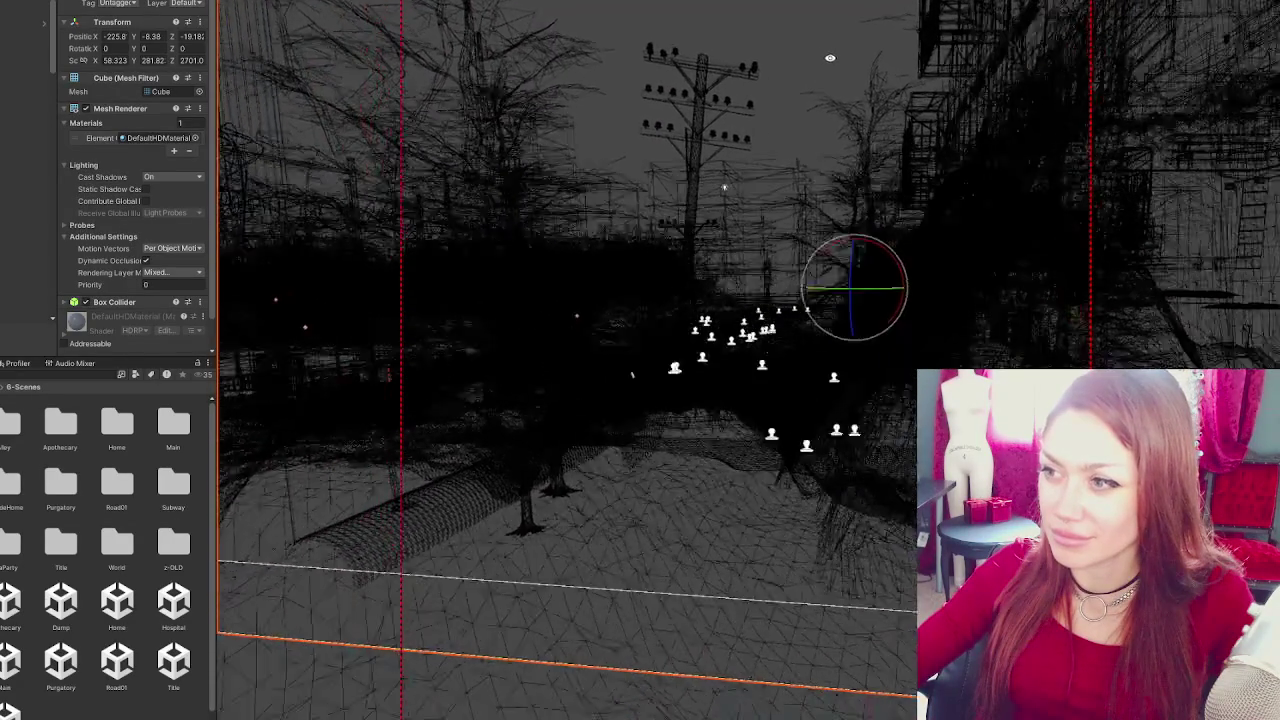
{"action": "key", "text": "w"}
{"action": "left_click", "coordinate": [884, 53]}
{"action": "left_click", "coordinate": [826, 30]}
{"action": "left_click", "coordinate": [333, 154]}
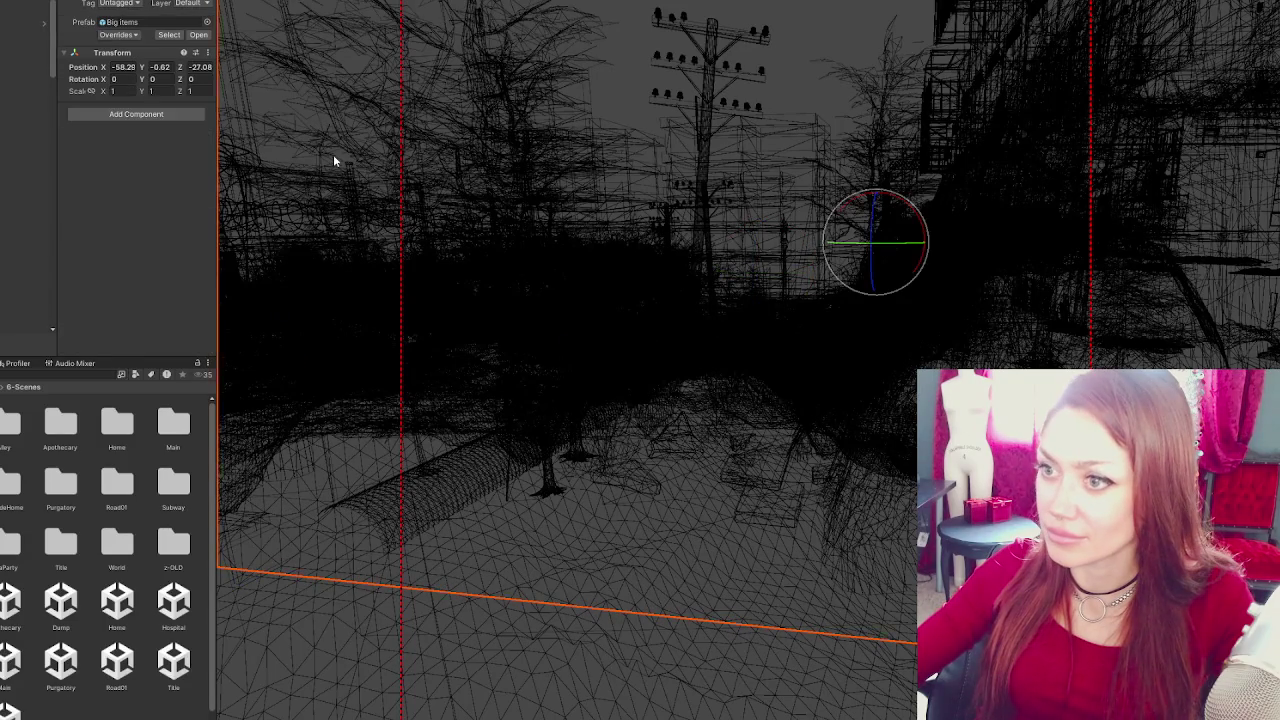
{"action": "left_click", "coordinate": [281, 415]}
{"action": "left_click", "coordinate": [410, 338]}
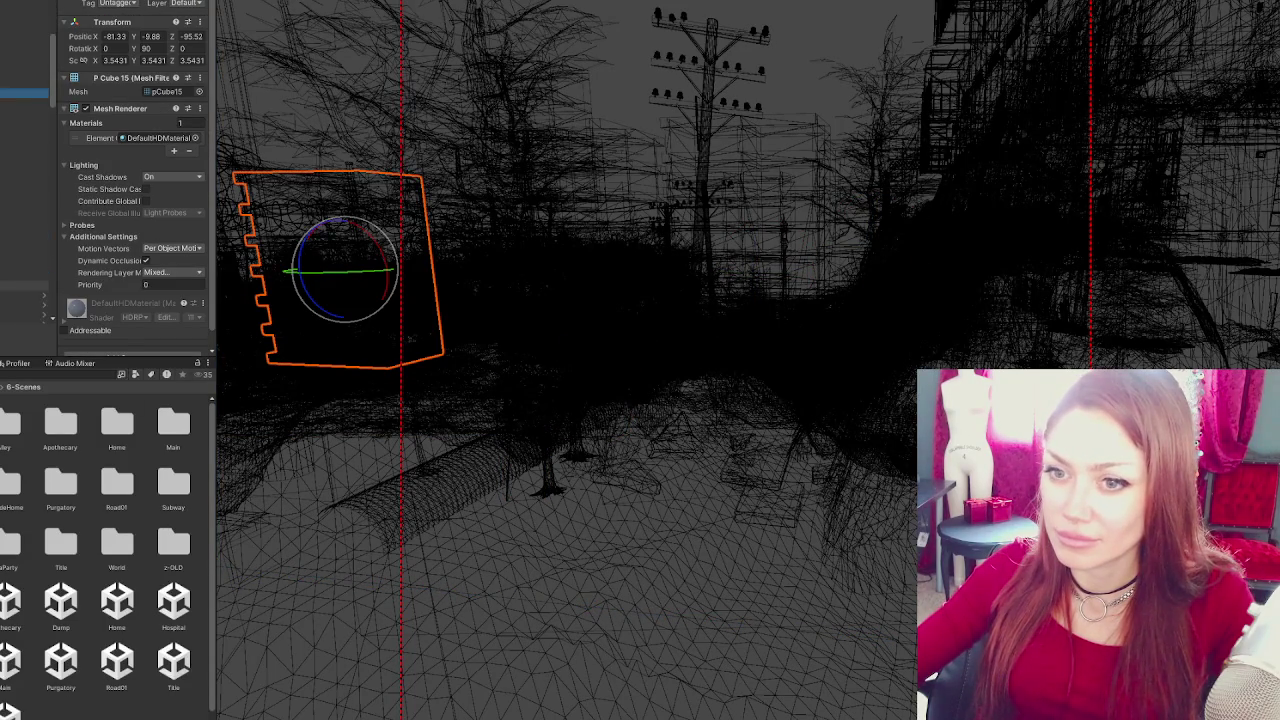
{"action": "mouse_move", "coordinate": [757, 249]}
{"action": "left_mouse_down"}
{"action": "mouse_move", "coordinate": [739, 233]}
{"action": "mouse_move", "coordinate": [790, 274]}
{"action": "mouse_move", "coordinate": [760, 286]}
{"action": "mouse_move", "coordinate": [734, 277]}
{"action": "mouse_move", "coordinate": [731, 260]}
{"action": "mouse_move", "coordinate": [803, 229]}
{"action": "mouse_move", "coordinate": [786, 236]}
{"action": "left_mouse_up"}
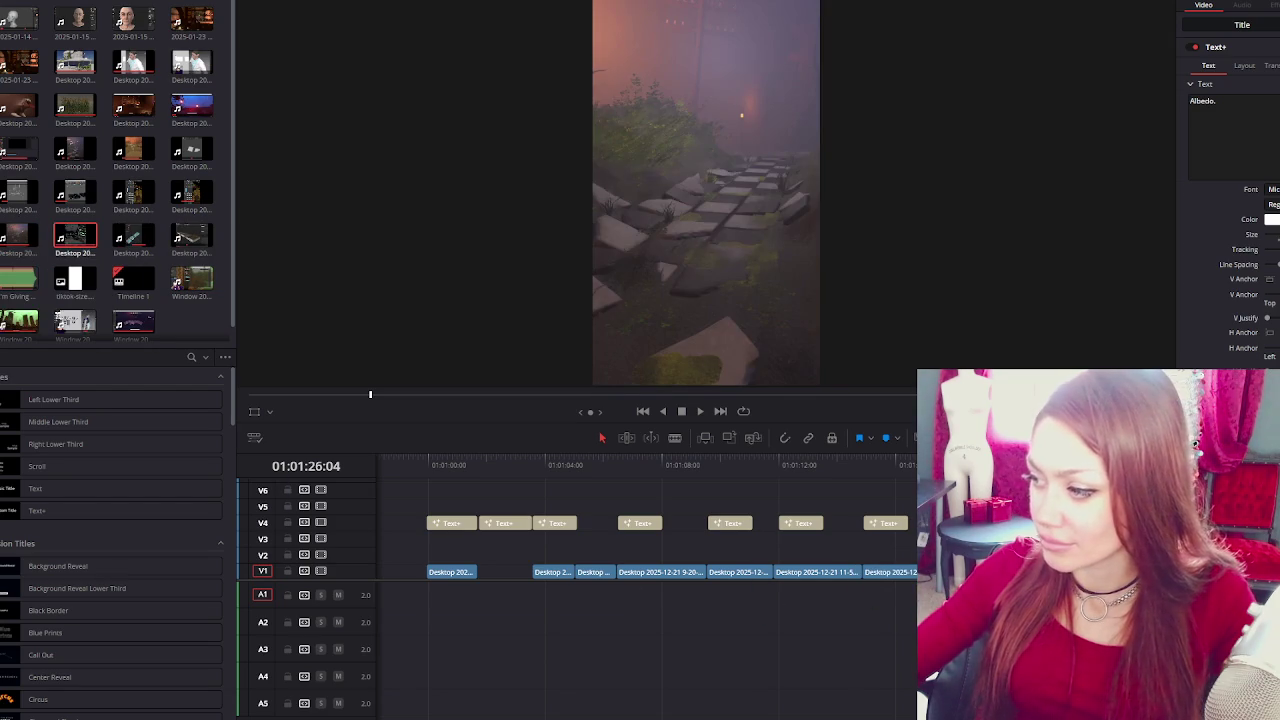
Move one foggy path clip from V1 up onto track V2.
{"action": "left_click_drag", "start_coordinate": [553, 572], "coordinate": [530, 556]}
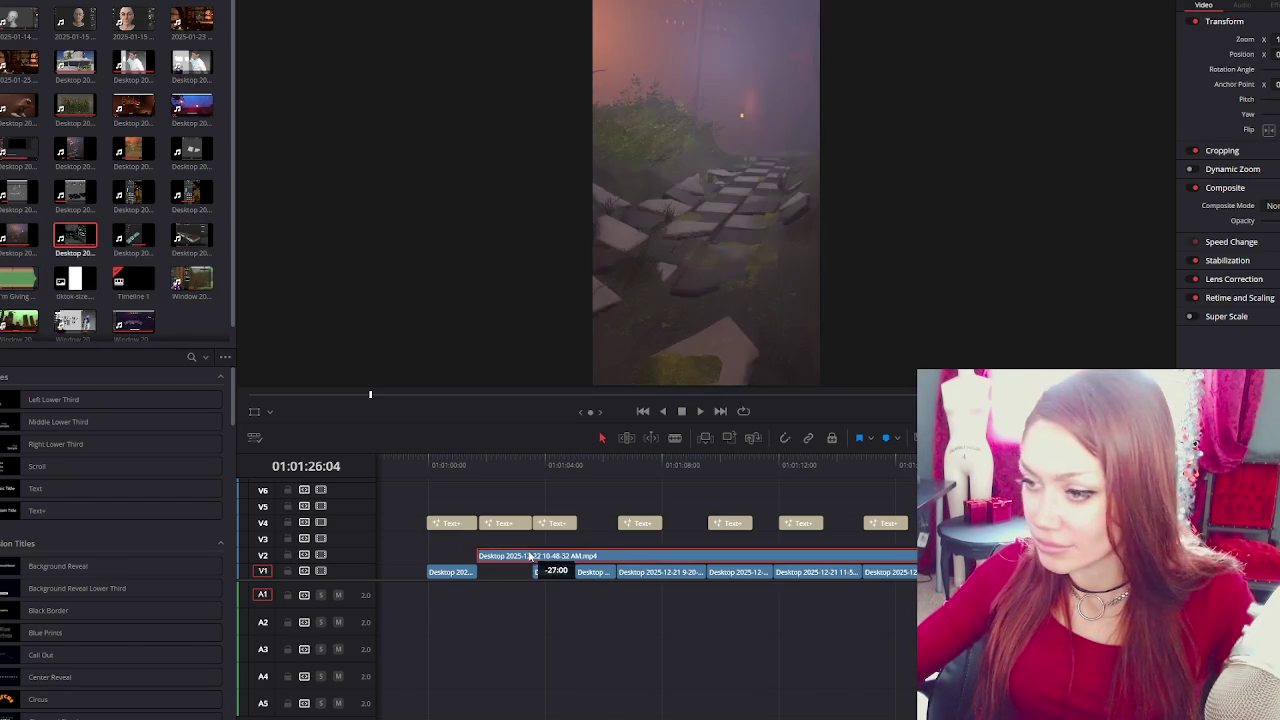
{"action": "key", "text": "Escape"}
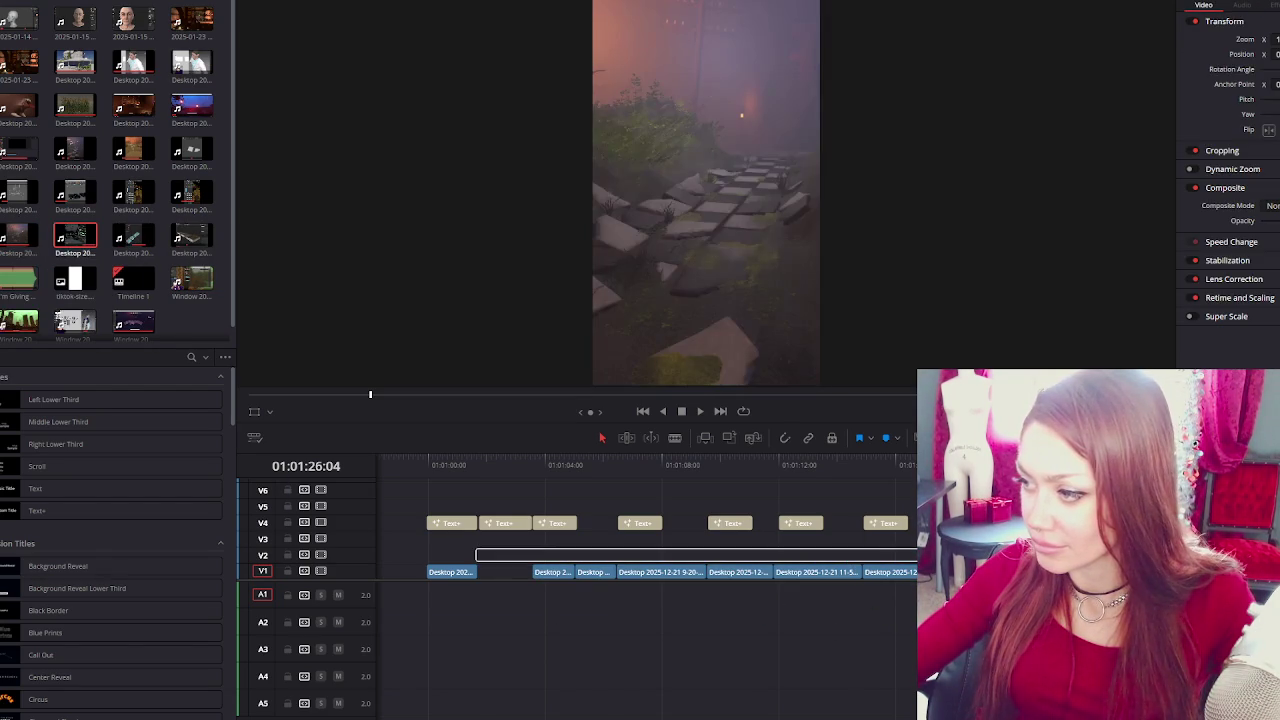
{"action": "left_click_drag", "start_coordinate": [553, 572], "coordinate": [478, 555]}
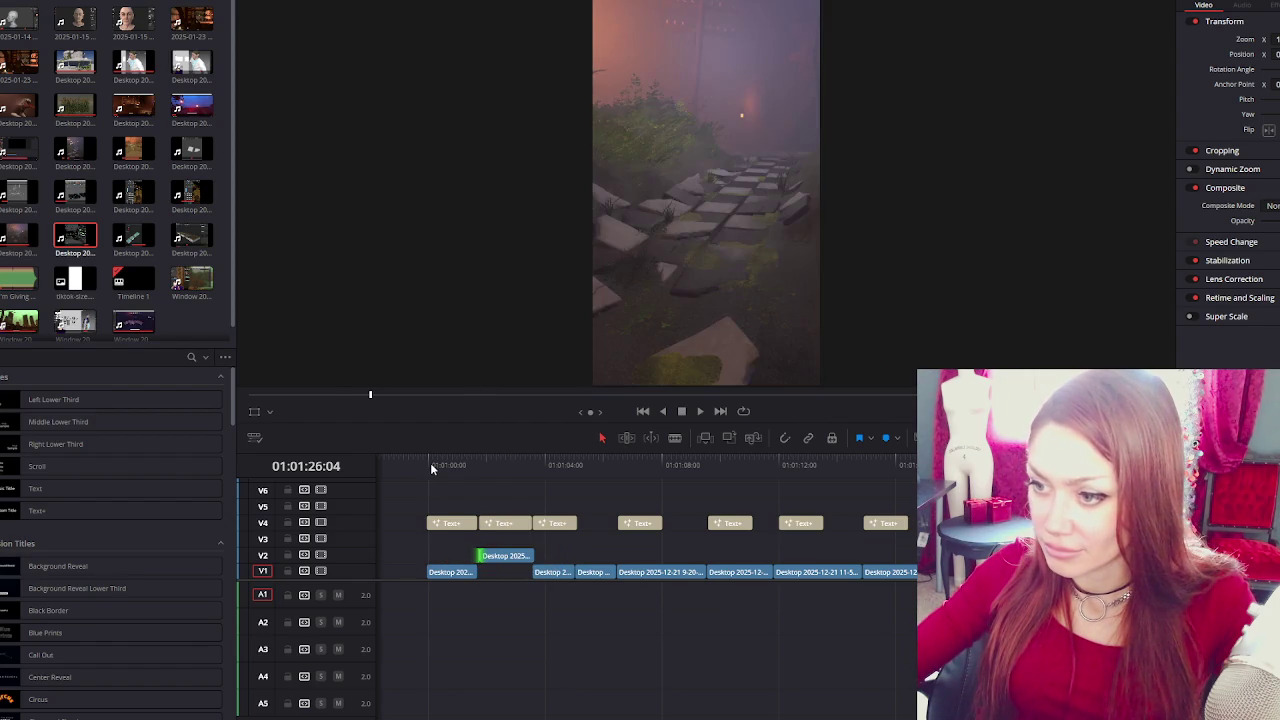
Trim the opening V1 path clip shorter and slide it later.
{"action": "left_click", "coordinate": [431, 464]}
{"action": "left_click", "coordinate": [452, 572]}
{"action": "key", "text": "BackSpace"}
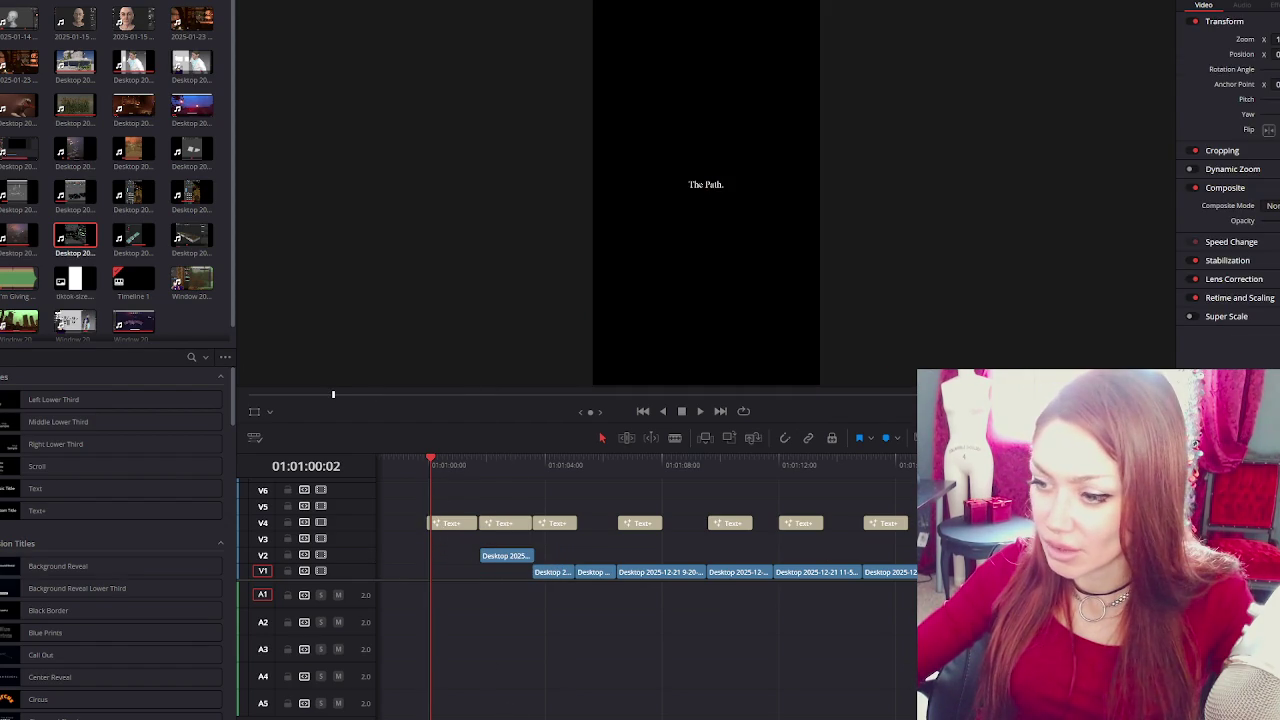
{"action": "scroll", "coordinate": [560, 530], "scroll_direction": "left", "scroll_amount": 3}
{"action": "scroll", "coordinate": [550, 480], "scroll_direction": "left", "scroll_amount": 2}
{"action": "key", "text": "ctrl+z"}
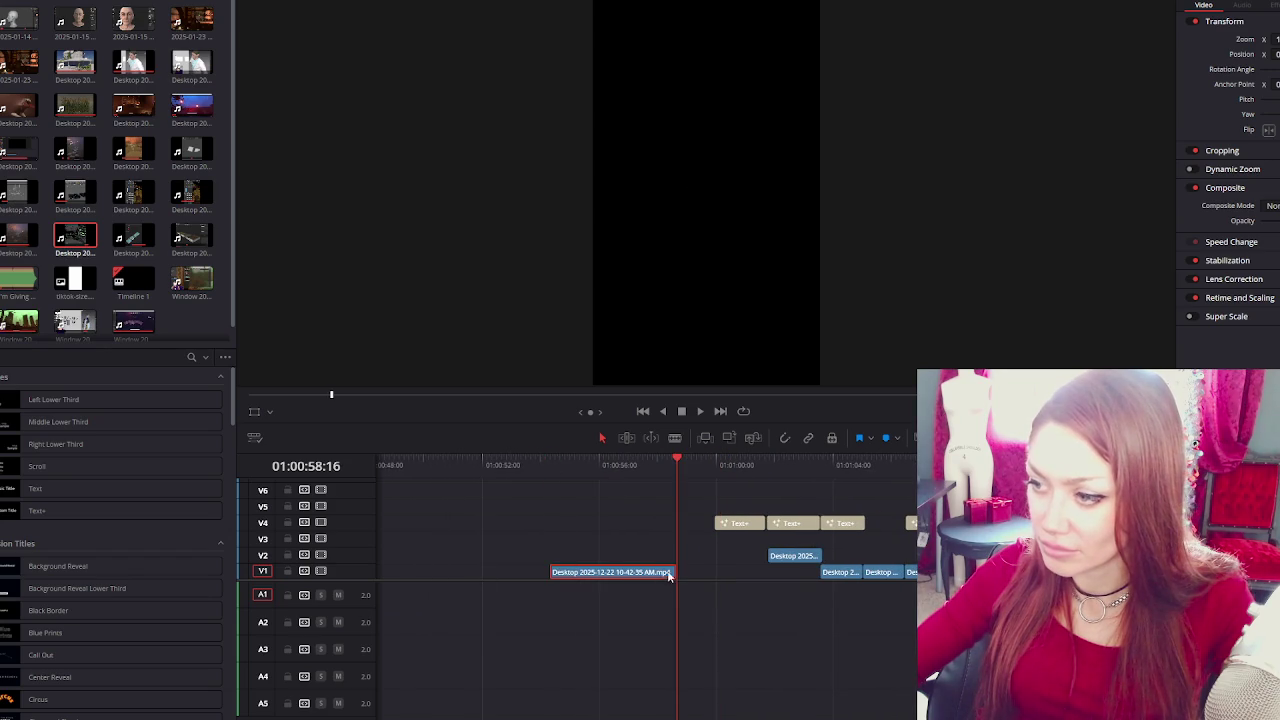
{"action": "mouse_move", "coordinate": [674, 572]}
{"action": "left_mouse_down"}
{"action": "mouse_move", "coordinate": [612, 572]}
{"action": "mouse_move", "coordinate": [756, 577]}
{"action": "left_mouse_up"}
Align the opening clip with The Path. title at 01:01:00:00 and play it back.
{"action": "left_click", "coordinate": [714, 462]}
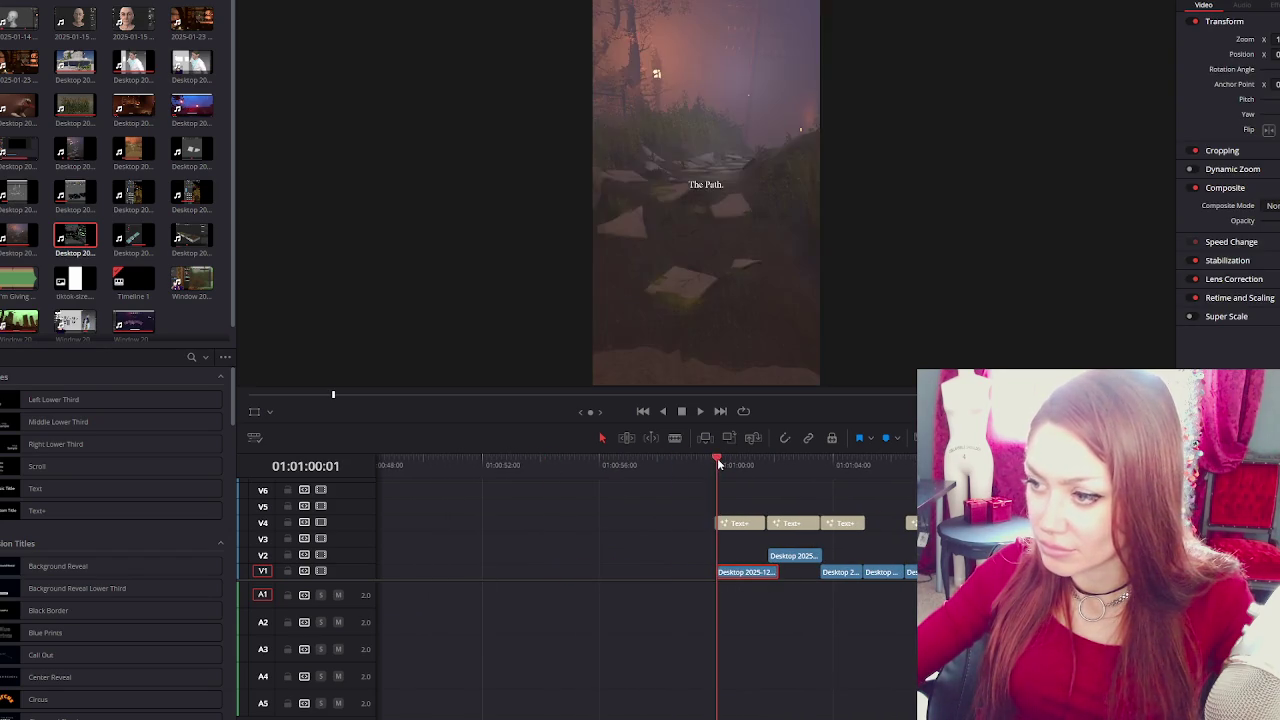
{"action": "key", "text": "Left"}
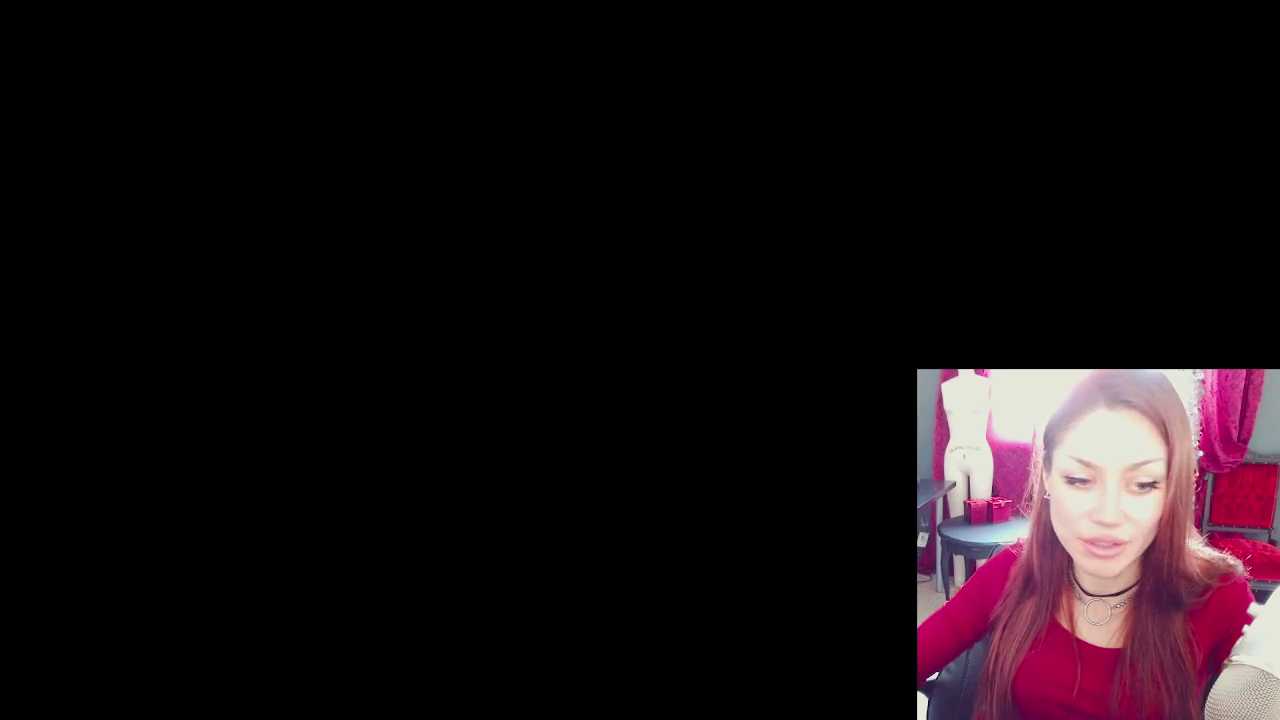
{"action": "key", "text": "space"}
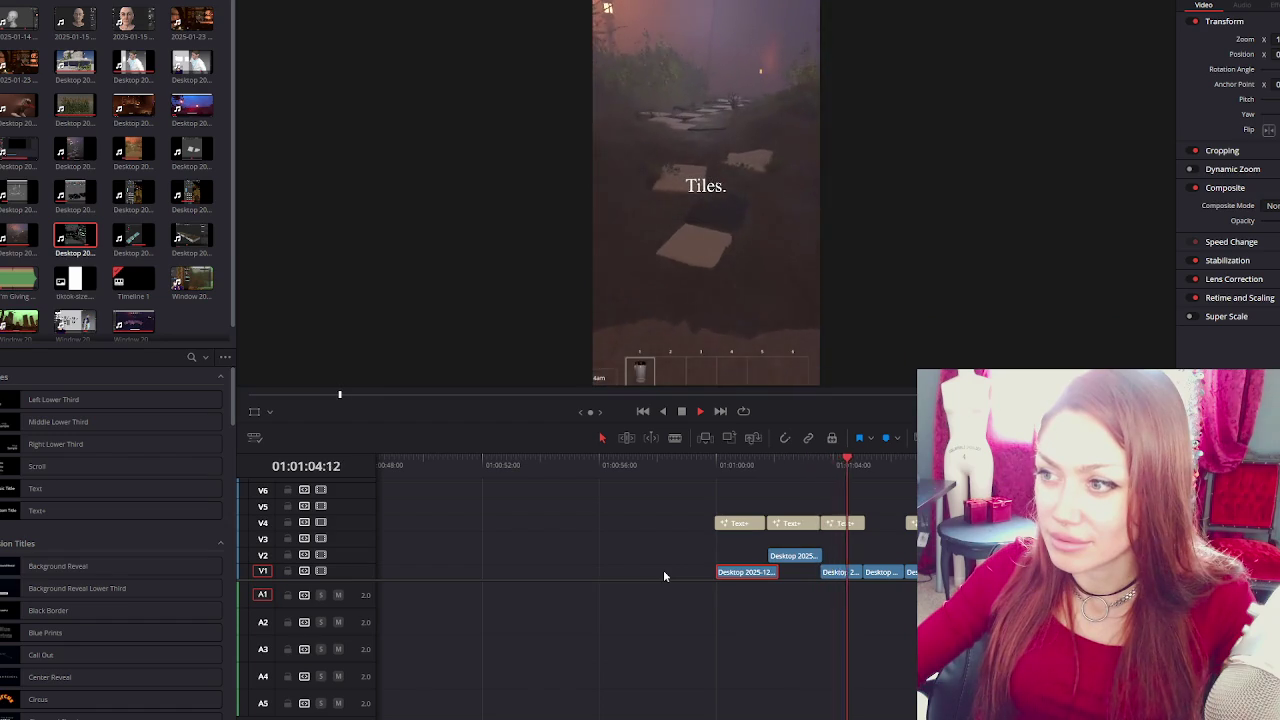
{"action": "key", "text": "space"}
Shift the Tiles. title on V4 14 frames later and replay through Detail.
{"action": "left_click_drag", "start_coordinate": [849, 523], "coordinate": [866, 530]}
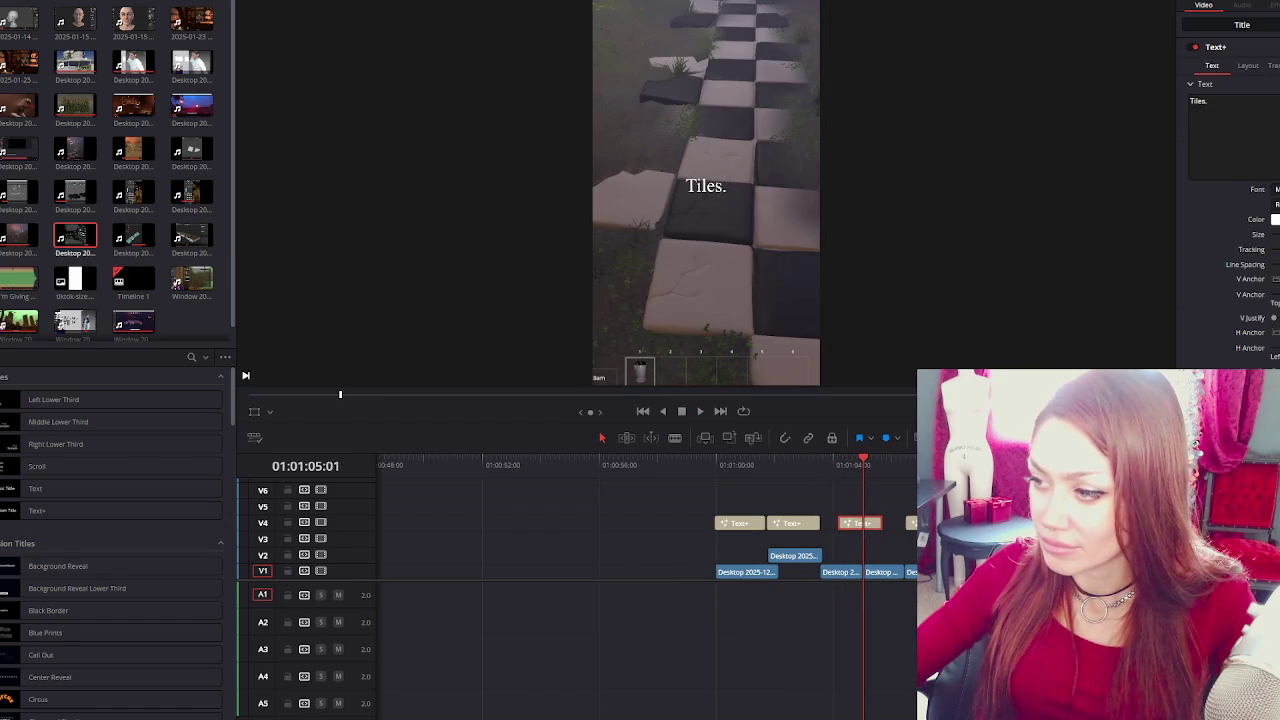
{"action": "left_click", "coordinate": [829, 466]}
{"action": "key", "text": "space"}
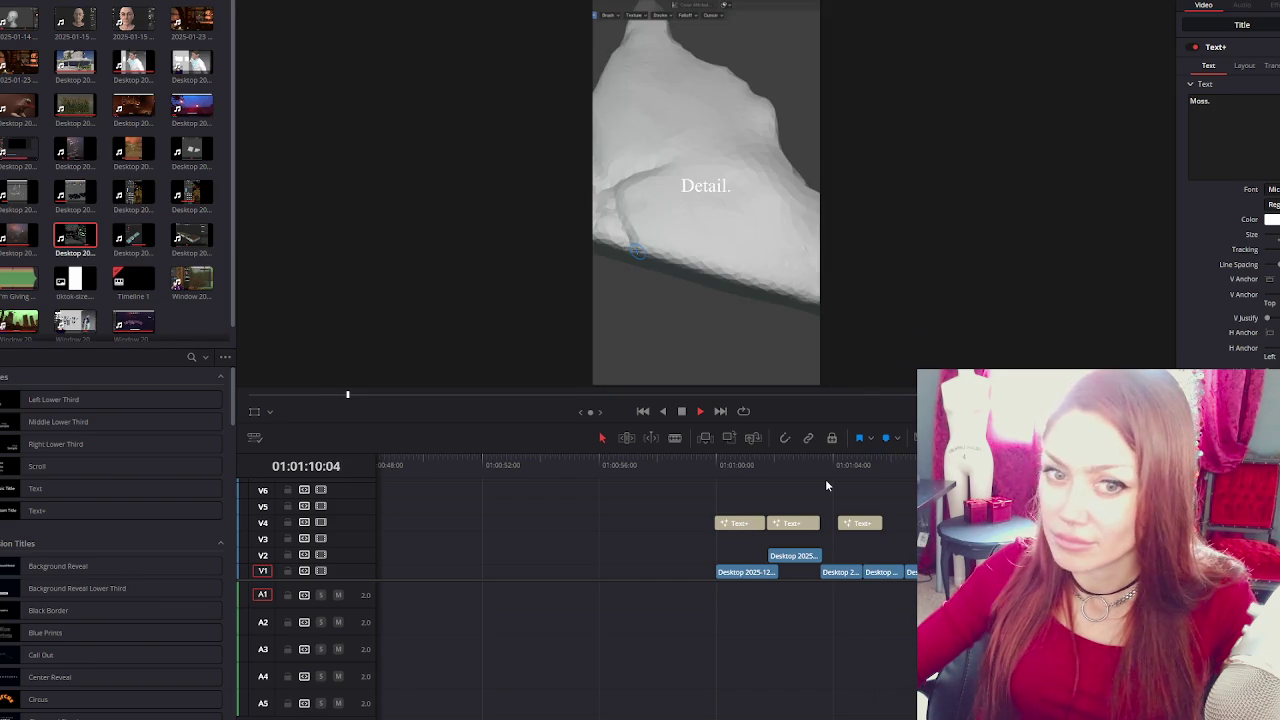
{"action": "key", "text": "space"}
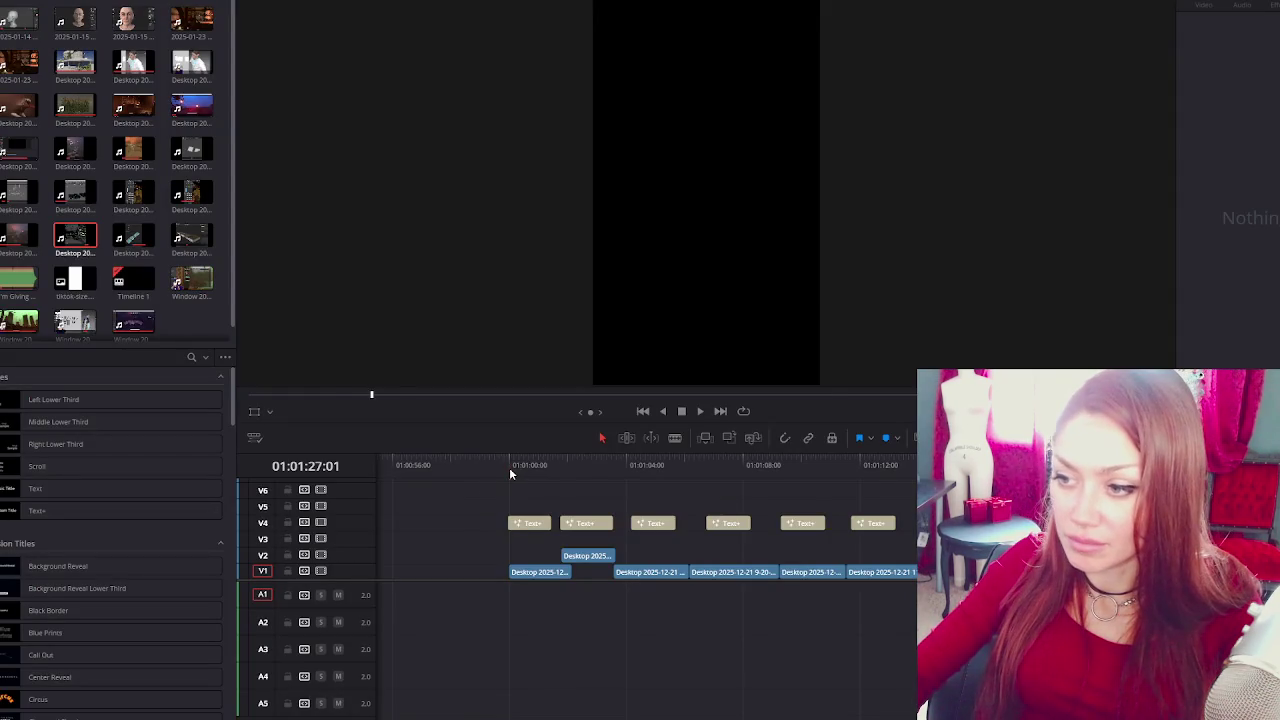
Check the enlarged The Path. title by jumping to the edit's start and end.
{"action": "left_click", "coordinate": [509, 467]}
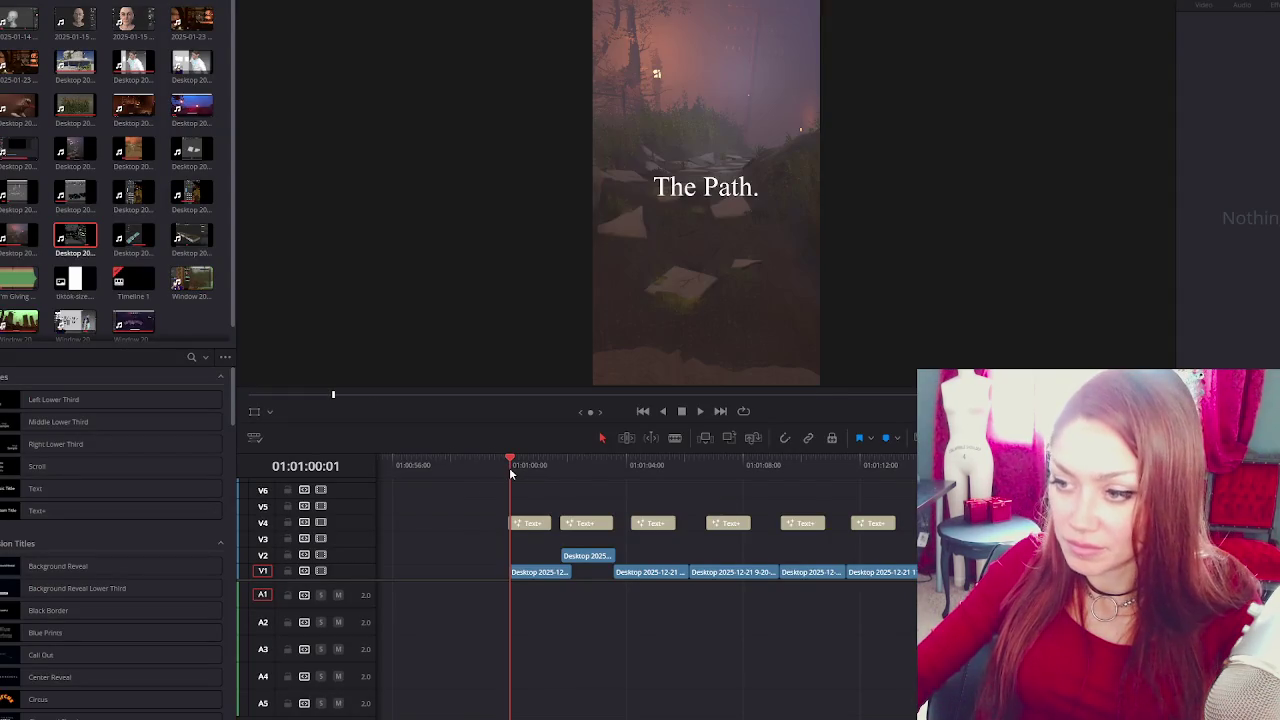
{"action": "key", "text": "space"}
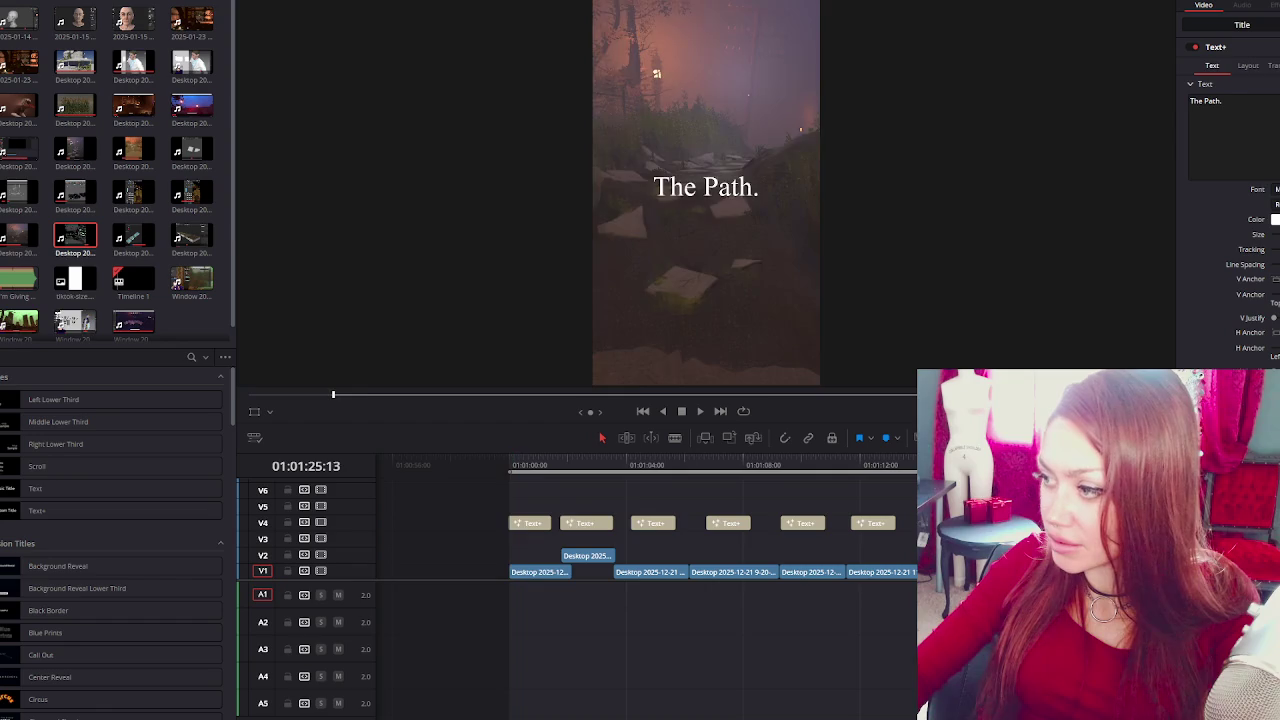
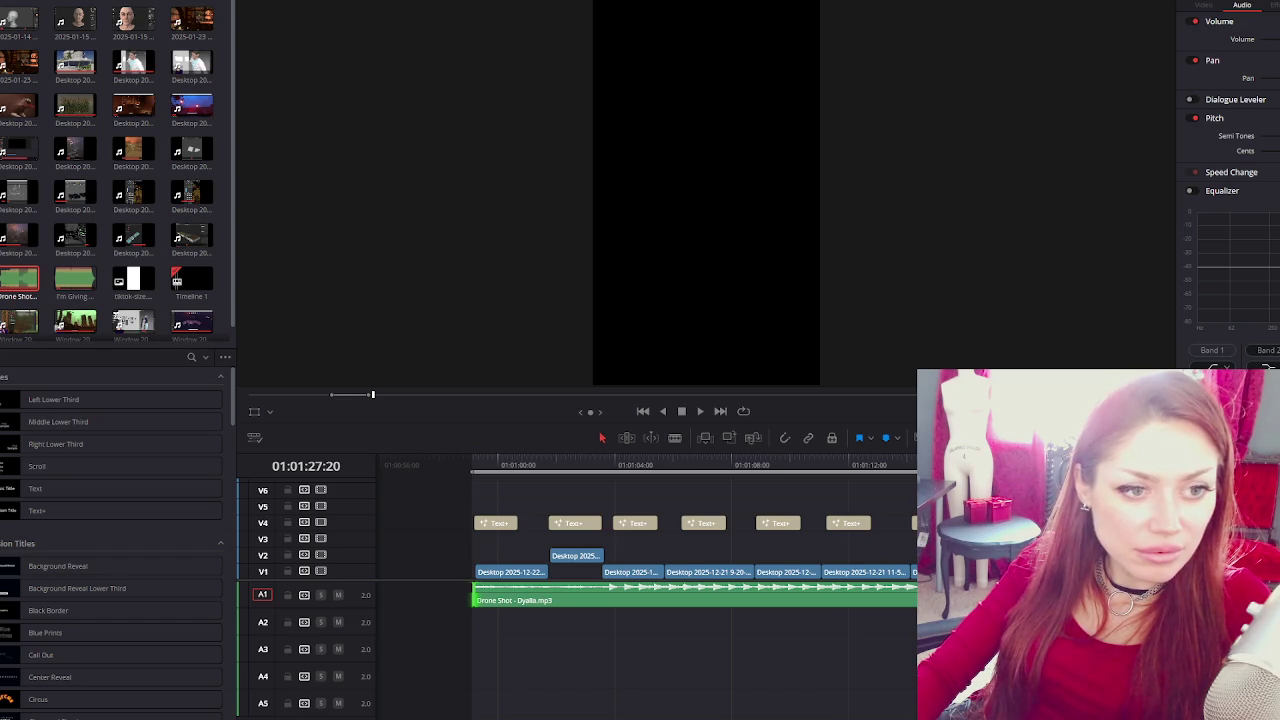
Quick-export Timeline 1 with the H.264 Master preset into the shorts folder and start rendering.
{"action": "left_click", "coordinate": [734, 8]}
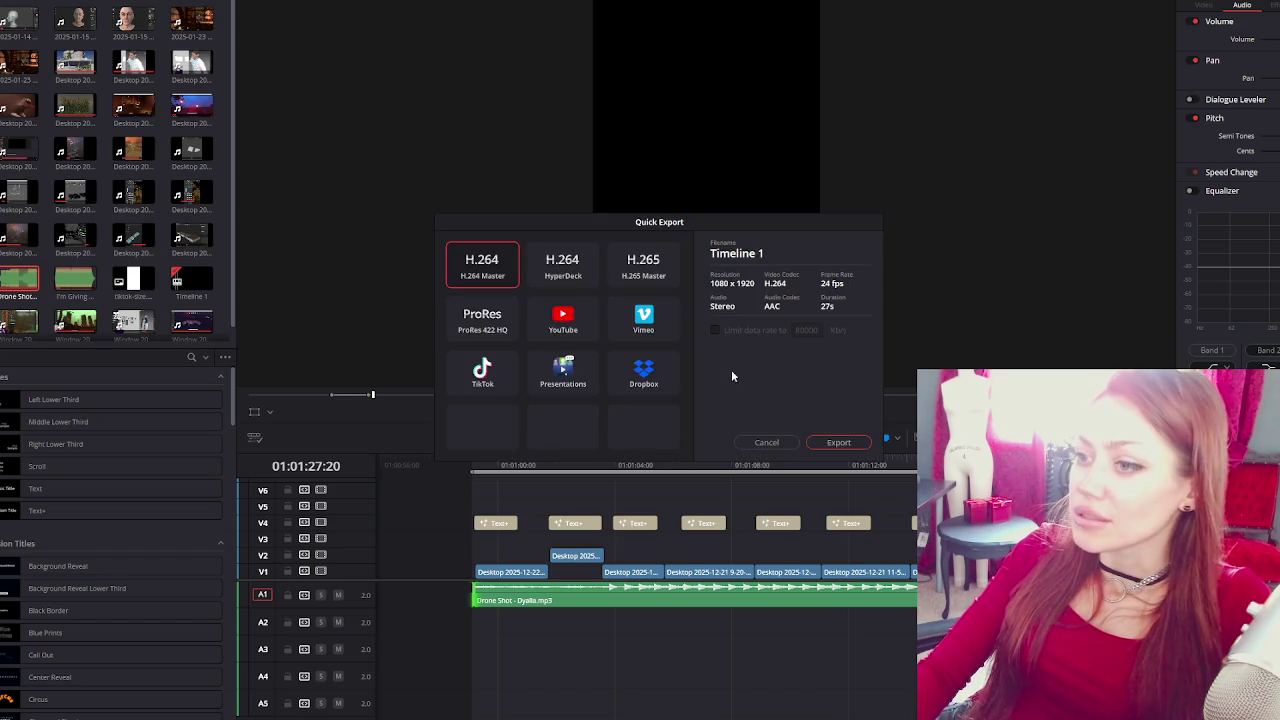
{"action": "left_click", "coordinate": [822, 440]}
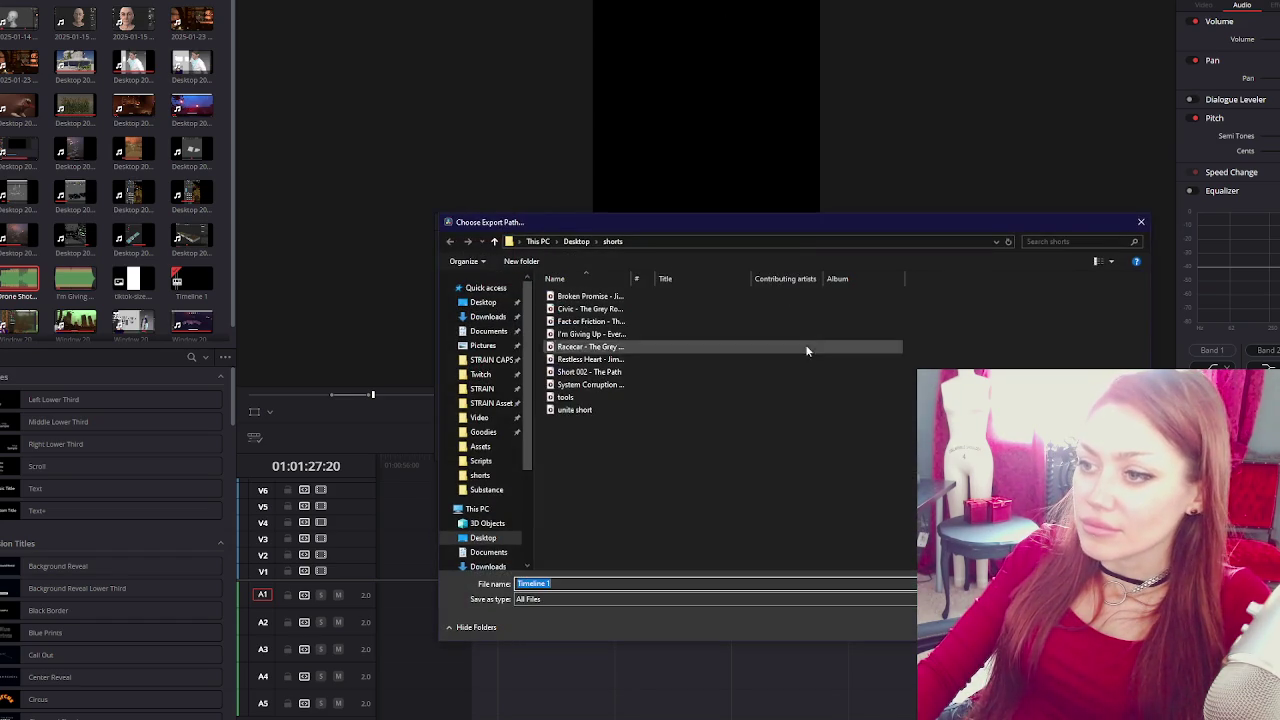
{"action": "key", "text": "Escape"}
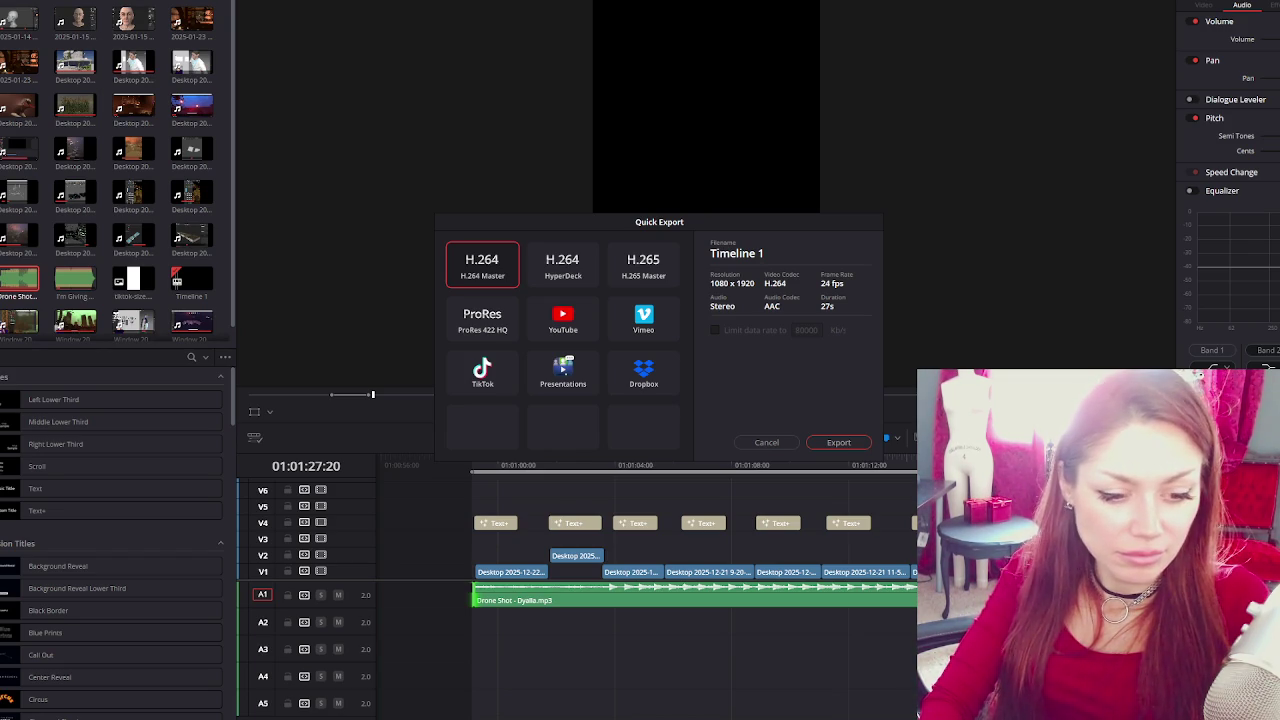
{"action": "key", "text": "Return"}
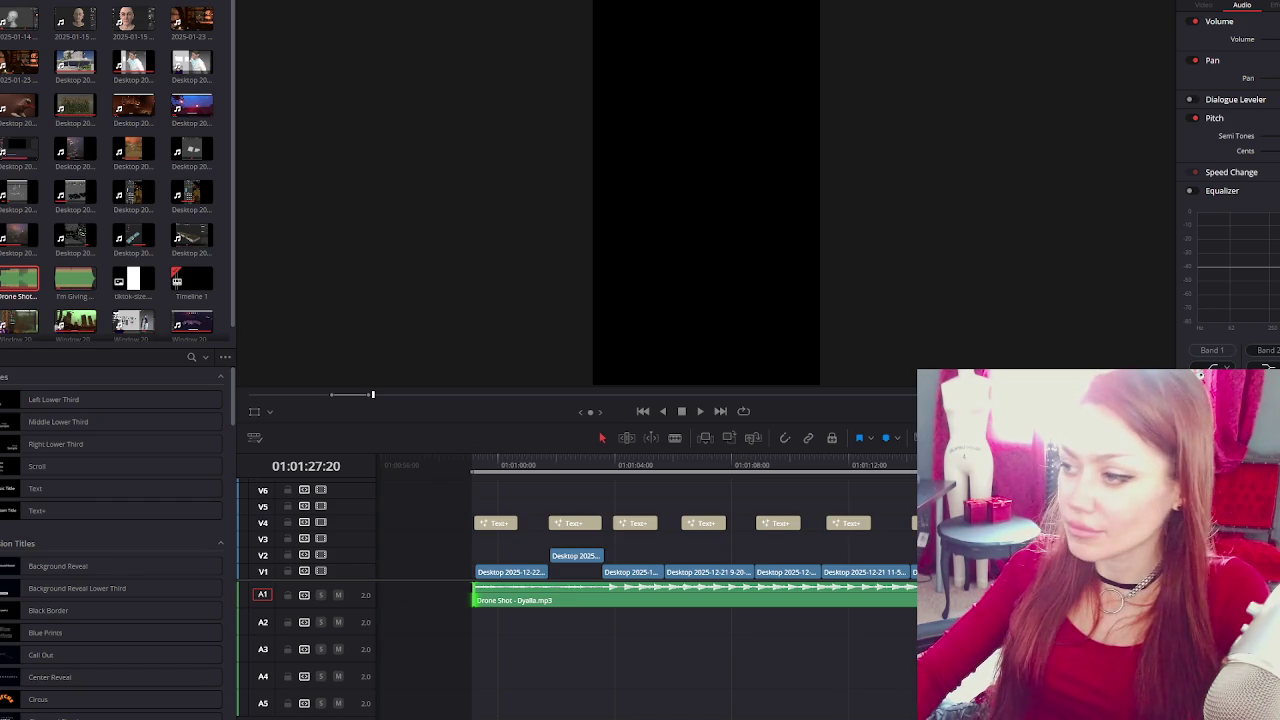
After the Short 002 - The Path render finishes, move the playhead back to an earlier point.
{"action": "left_click", "coordinate": [1208, 622]}
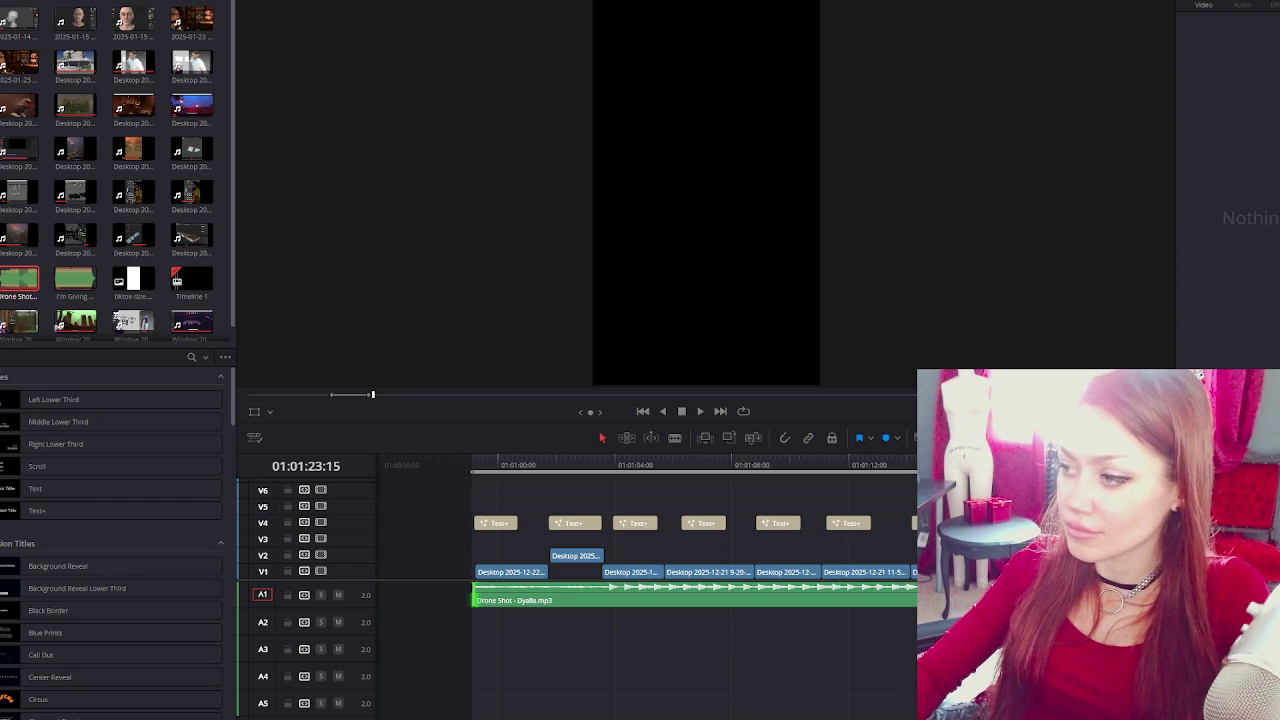
{"action": "key", "text": "space"}
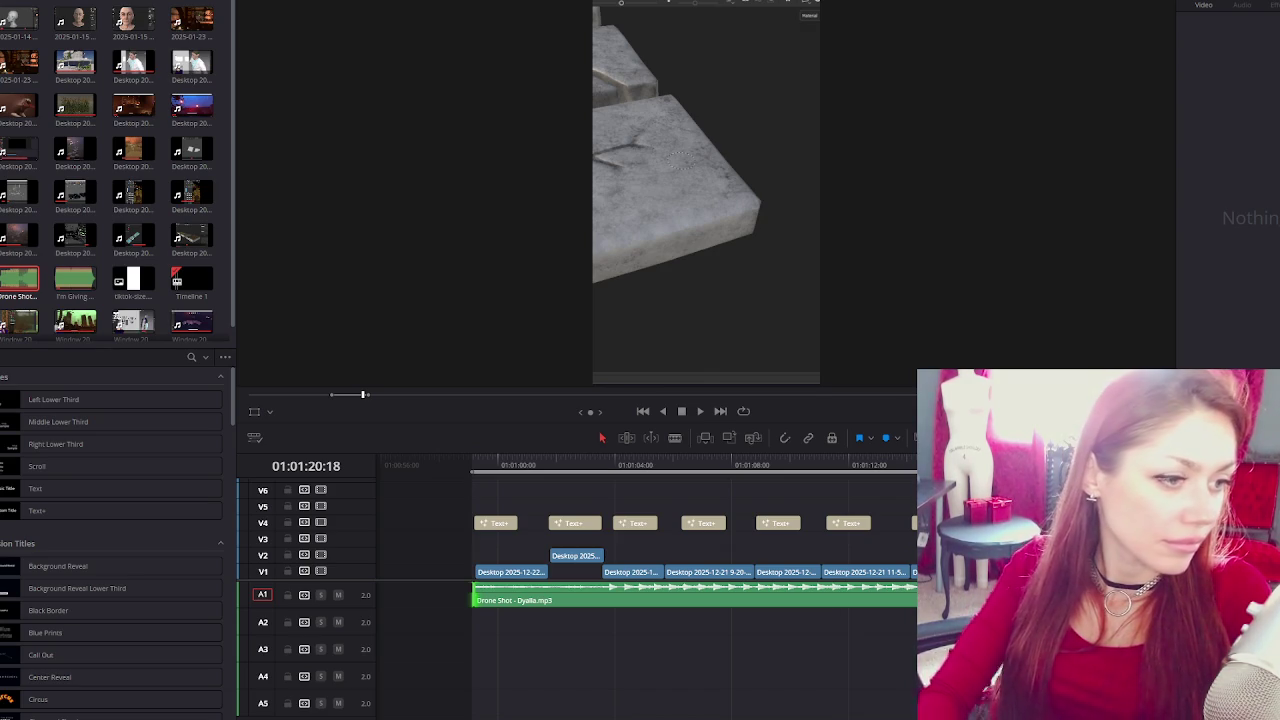
{"action": "left_click", "coordinate": [718, 465]}
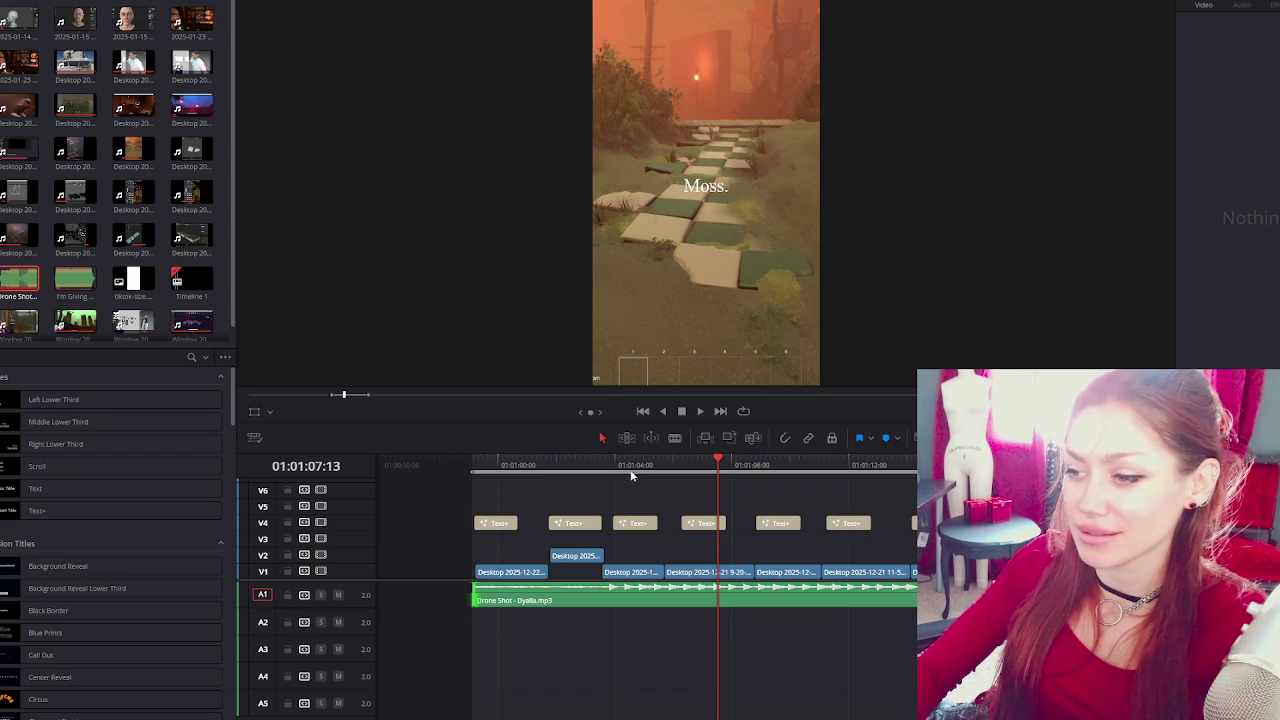
{"action": "left_click", "coordinate": [607, 474]}
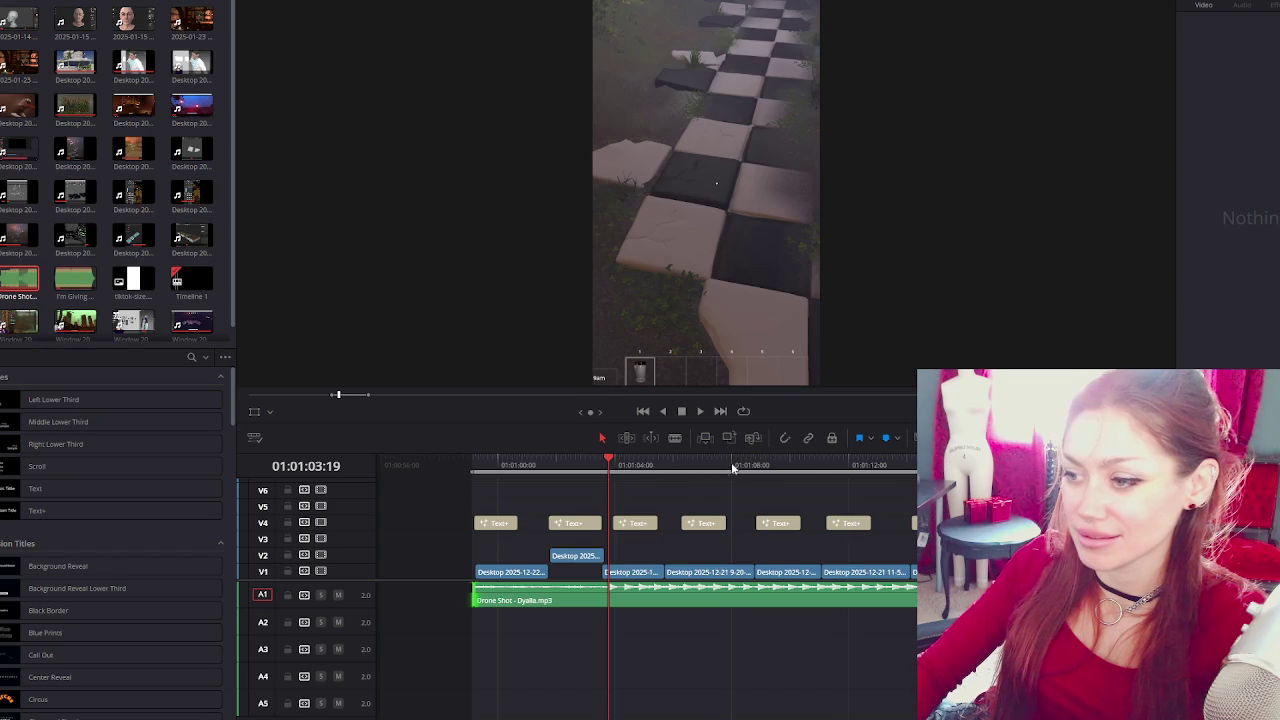
{"action": "left_click", "coordinate": [802, 472]}
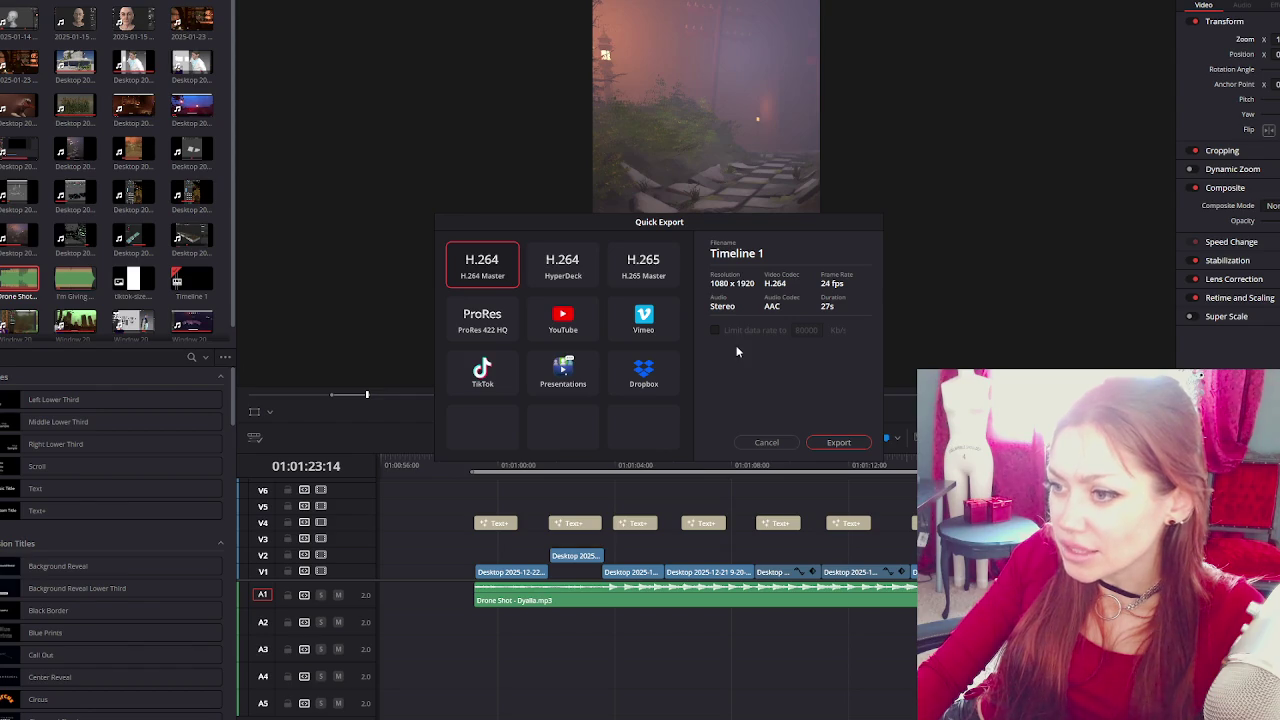
{"action": "left_click", "coordinate": [766, 442]}
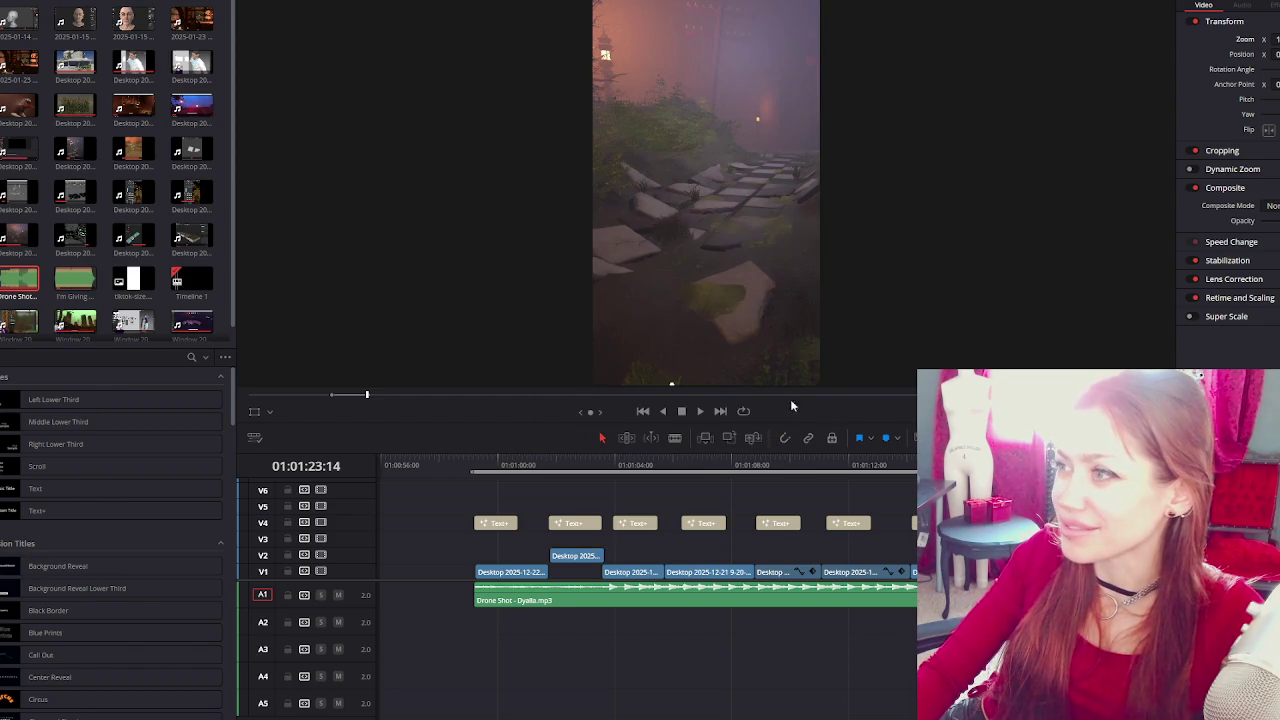
{"action": "left_click", "coordinate": [10, 0]}
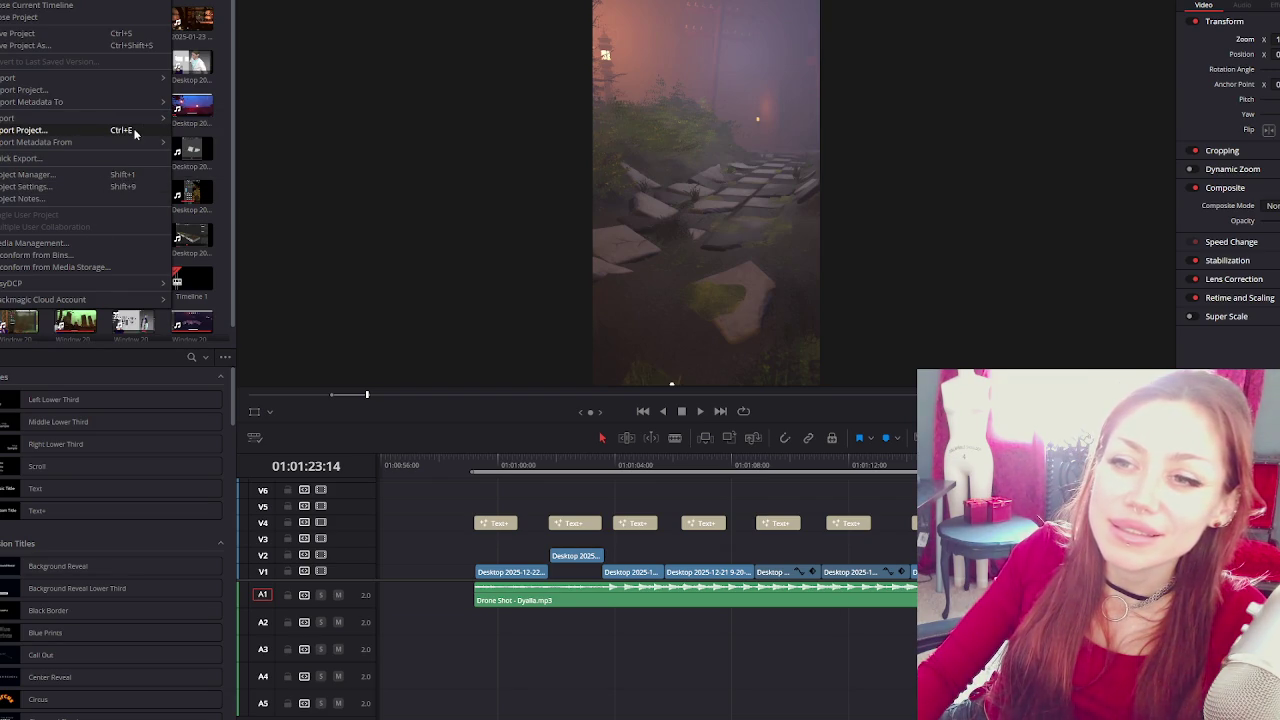
{"action": "mouse_move", "coordinate": [40, 142]}
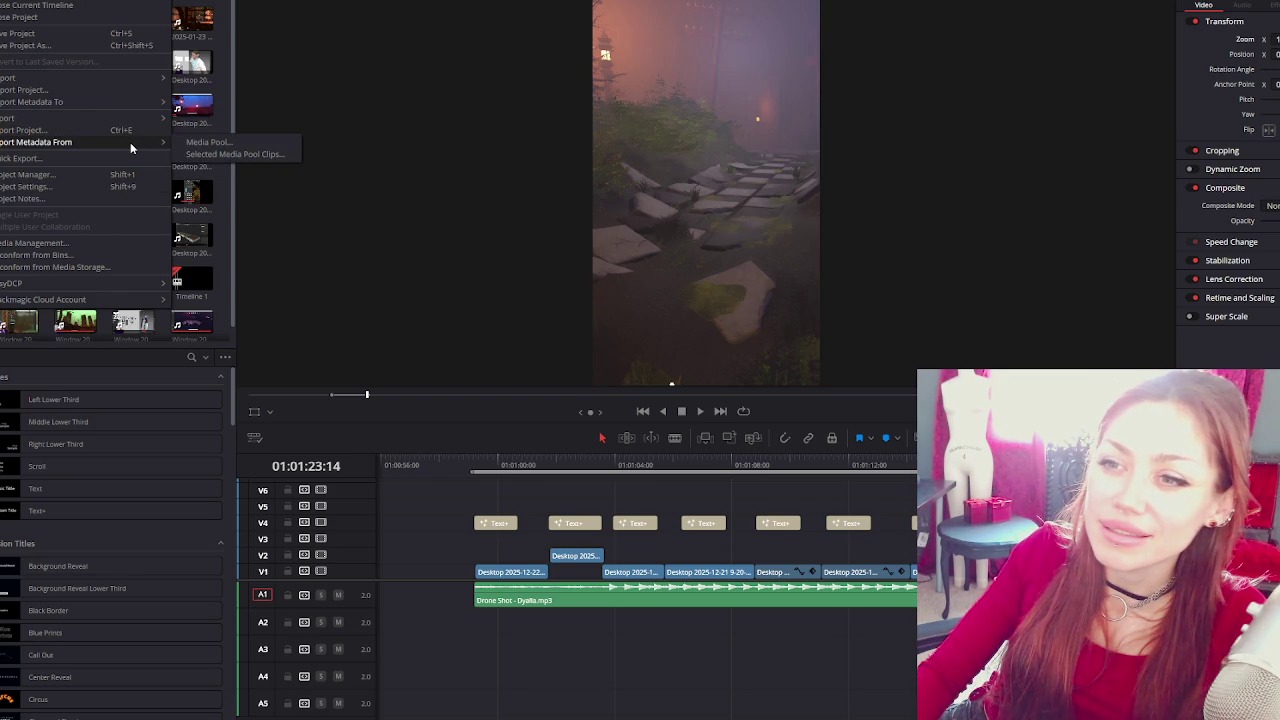
{"action": "left_click", "coordinate": [132, 130]}
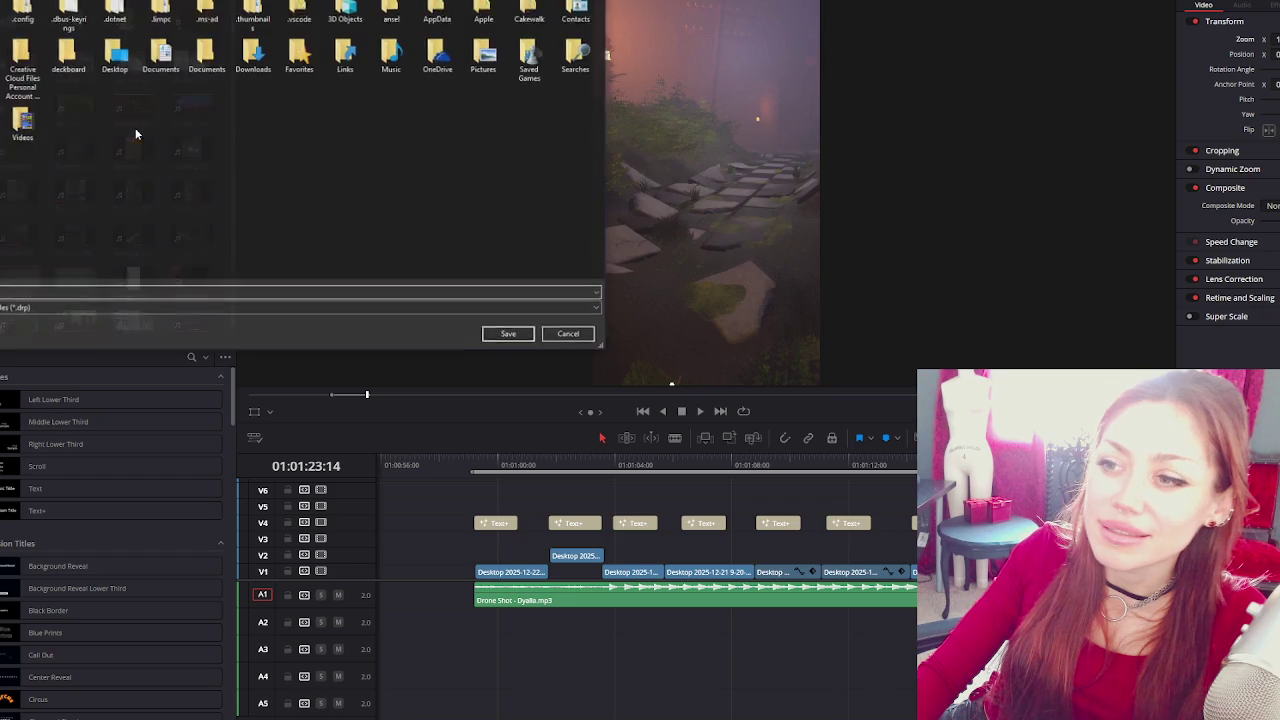
{"action": "key", "text": "Return"}
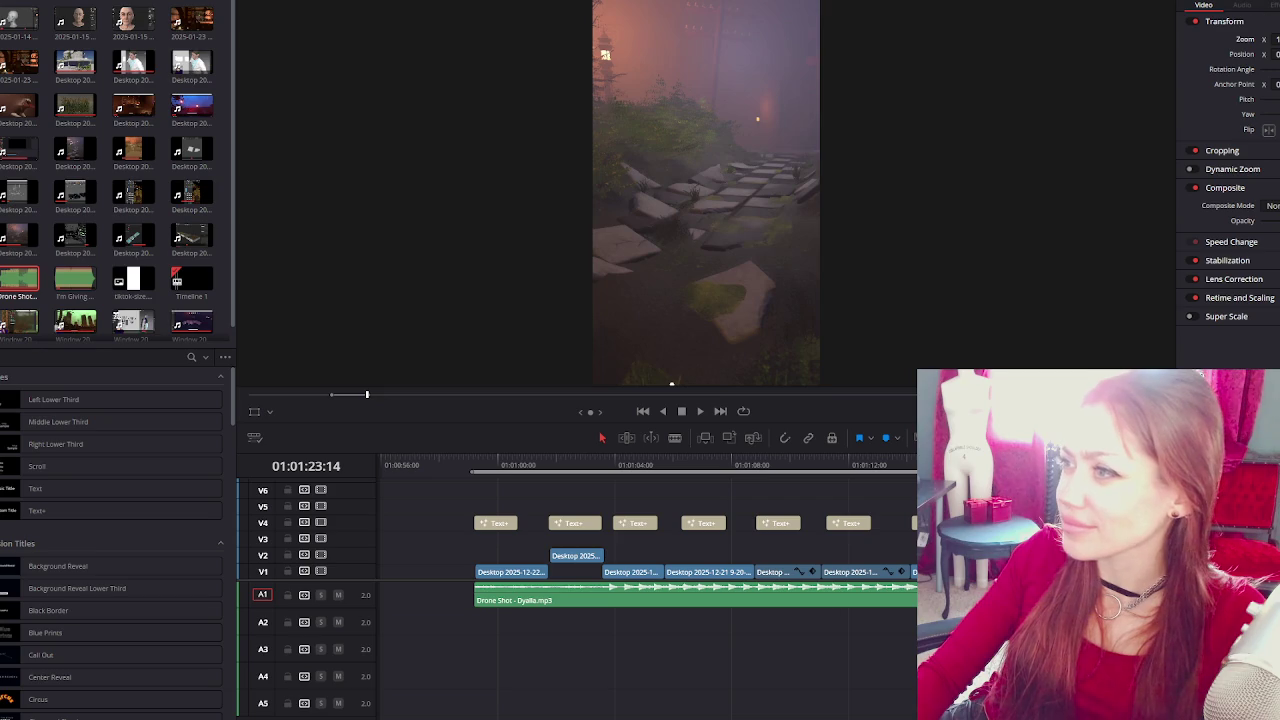
{"action": "key", "text": "ctrl+shift+e"}
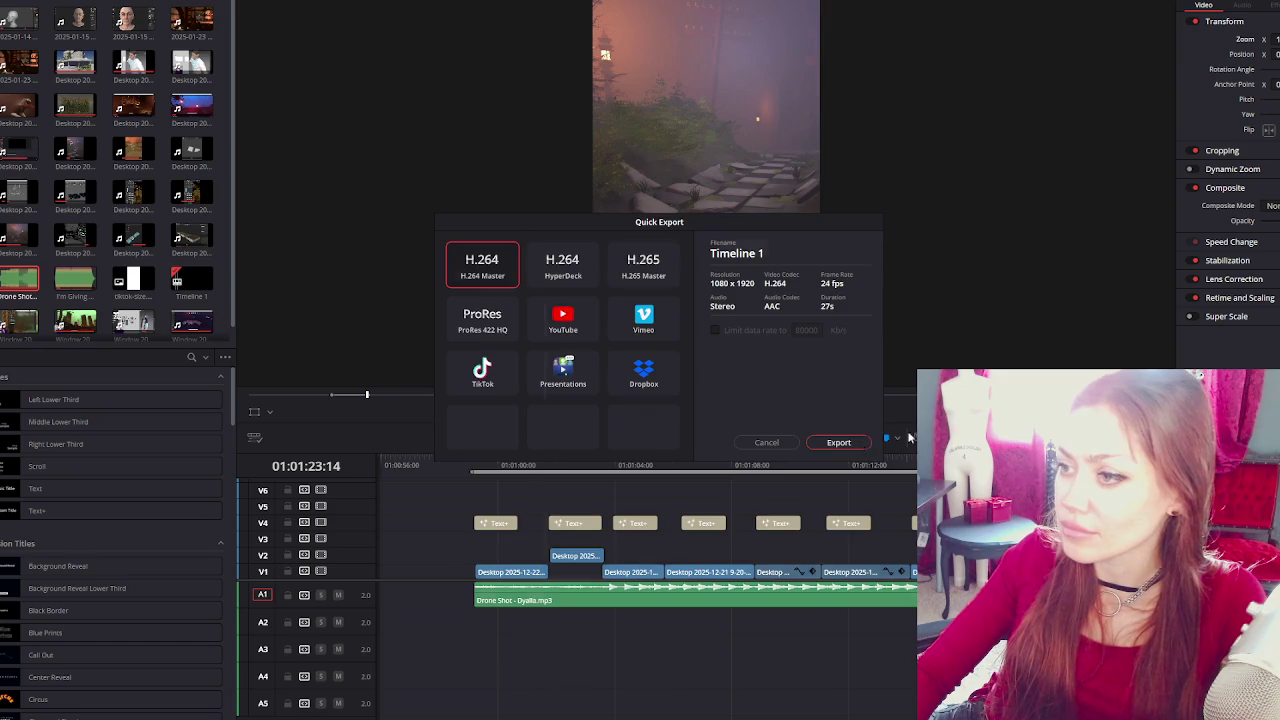
Start the H.264 Quick Export, then close the export destination chooser.
{"action": "left_click", "coordinate": [864, 442]}
{"action": "key", "text": "Return"}
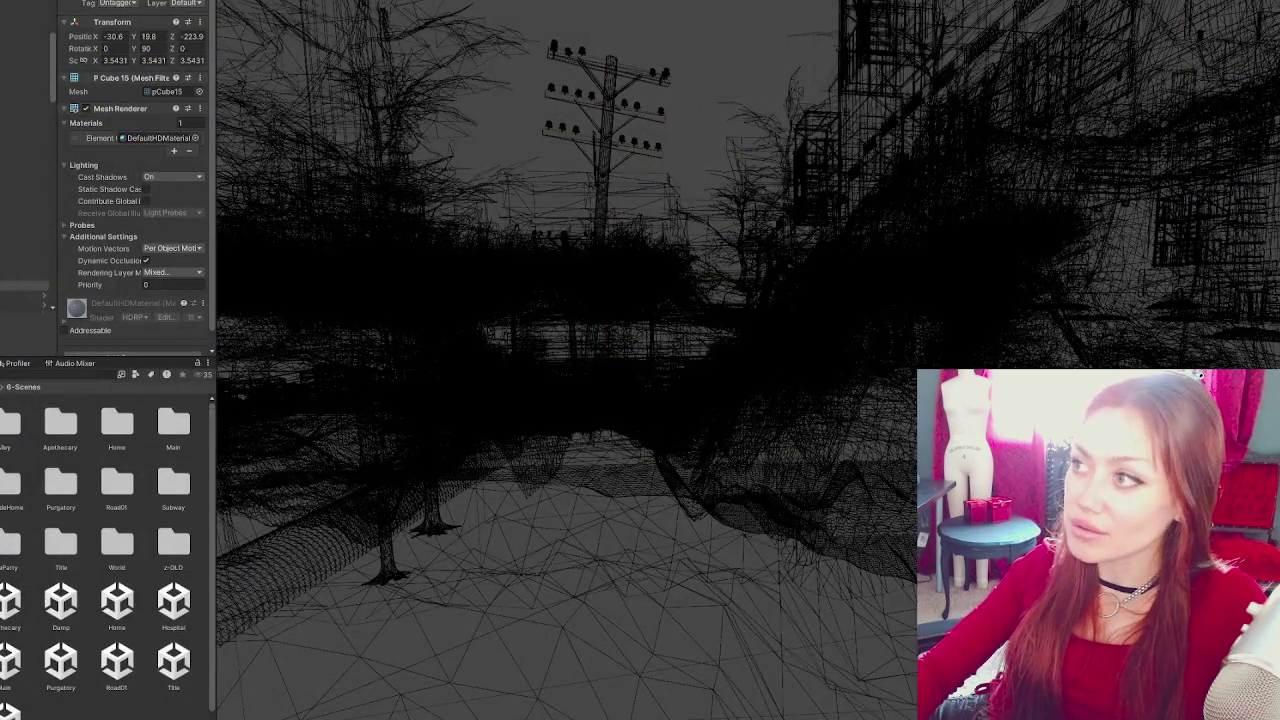
Toggle the Scene view draw mode to Wireframe and back to Shaded.
{"action": "left_click", "coordinate": [764, 373]}
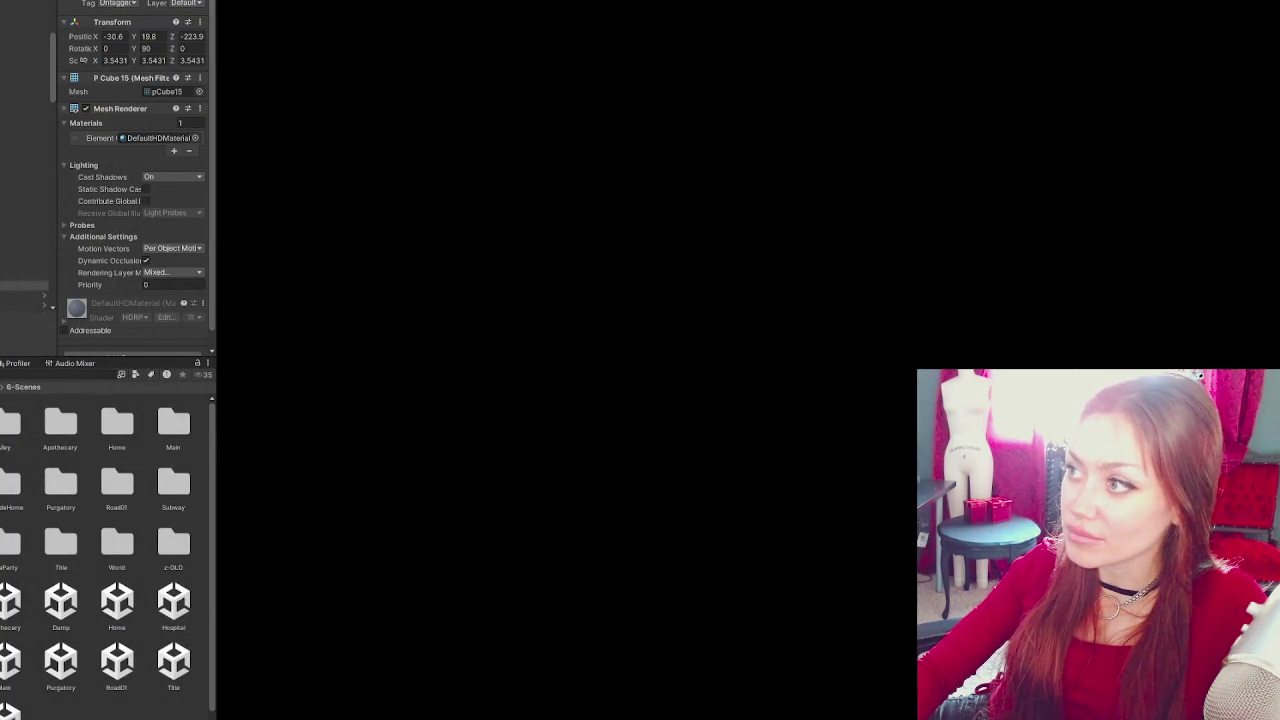
{"action": "left_click", "coordinate": [1258, 6]}
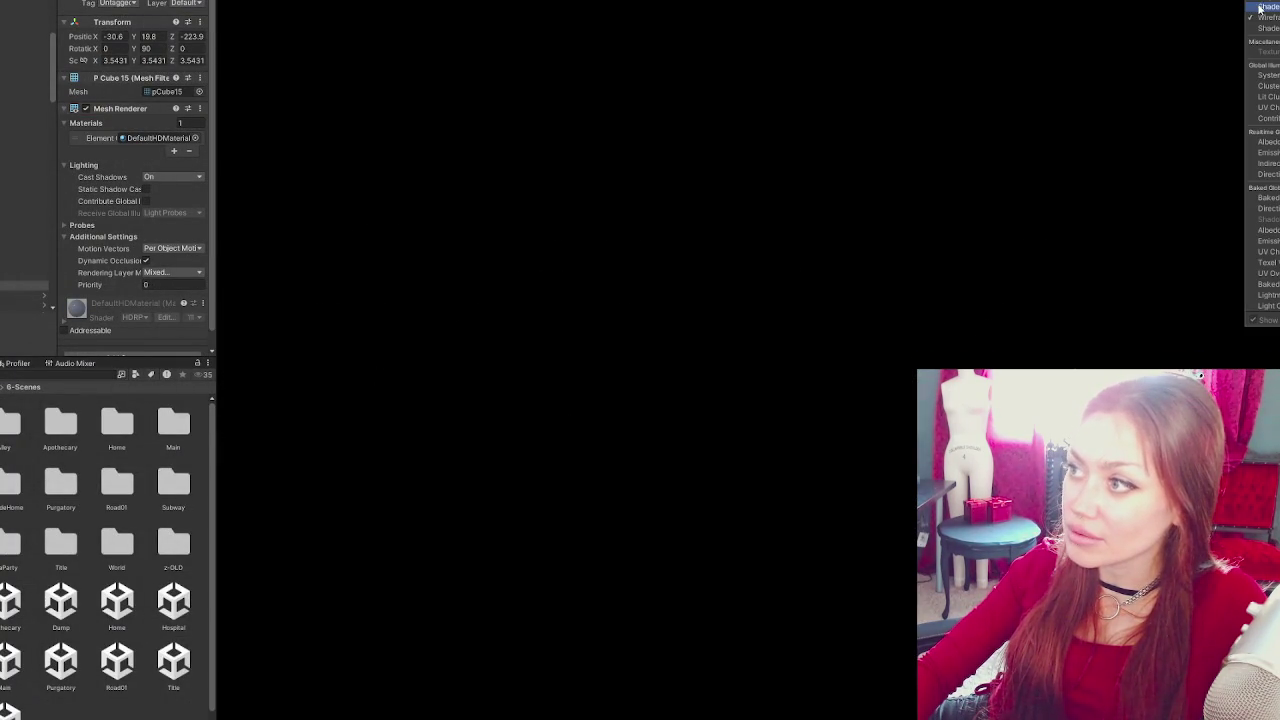
{"action": "left_click", "coordinate": [1262, 8]}
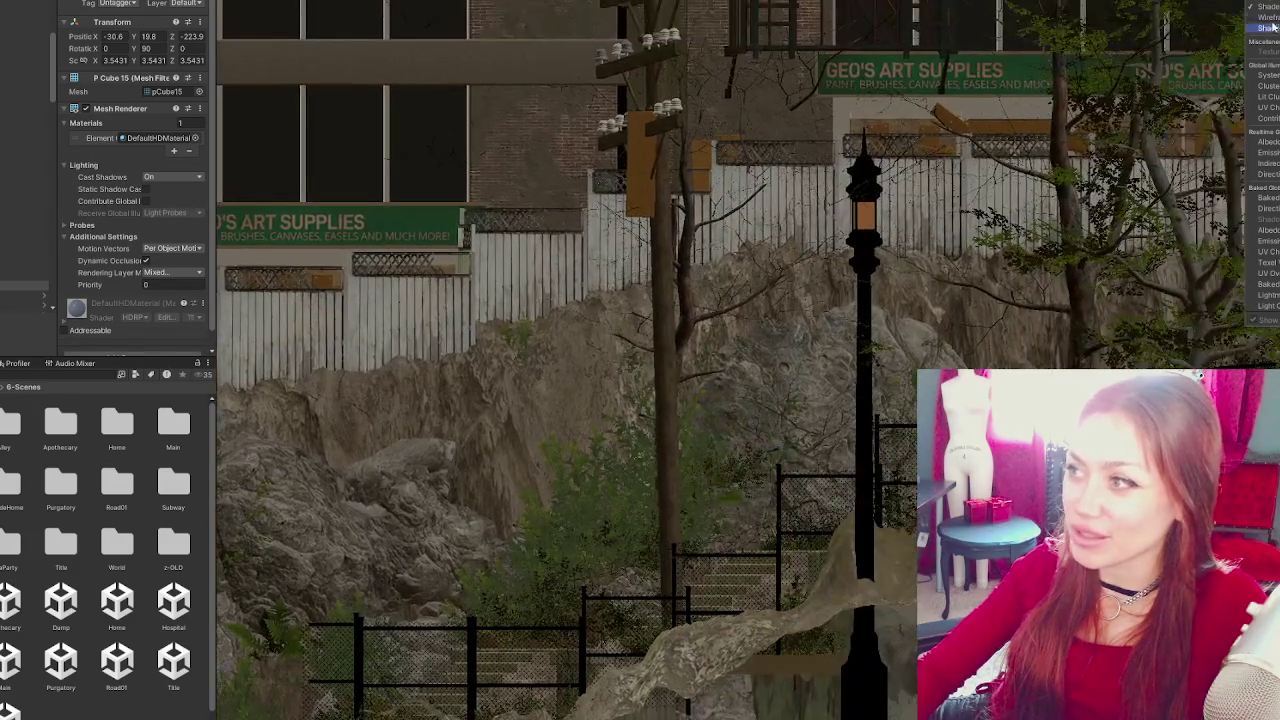
{"action": "left_click", "coordinate": [1266, 17]}
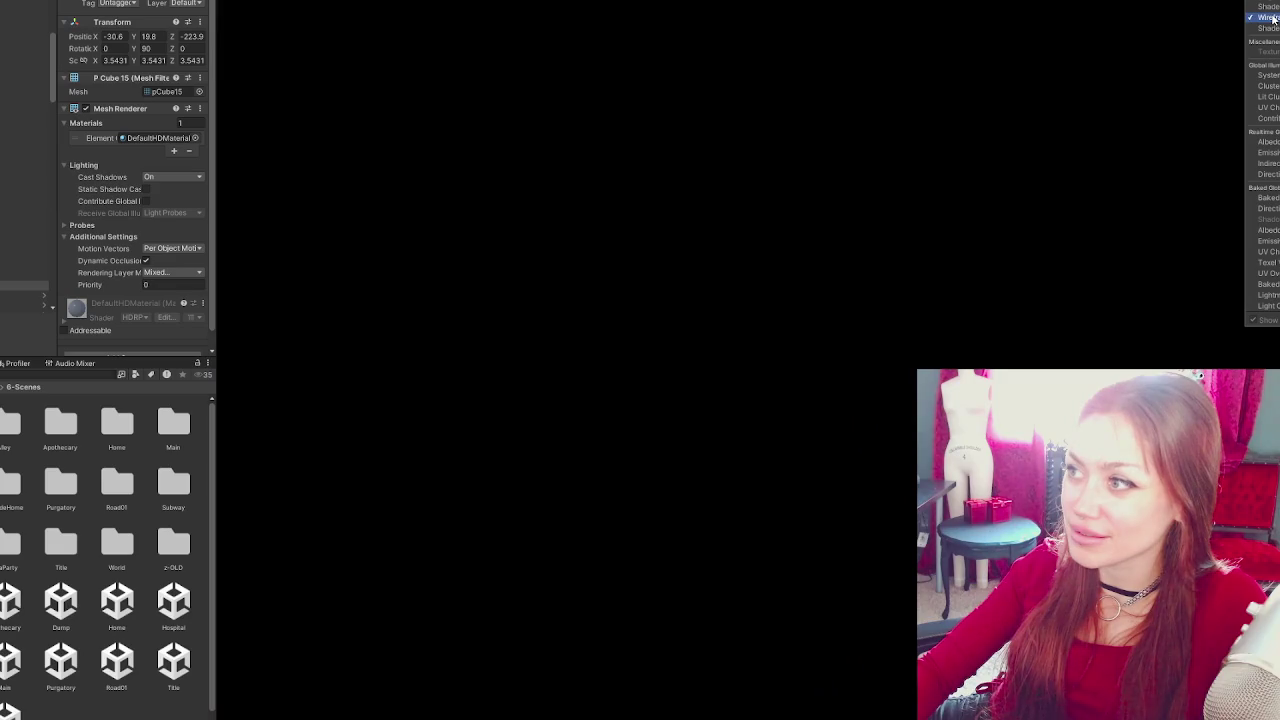
{"action": "left_click", "coordinate": [1266, 7]}
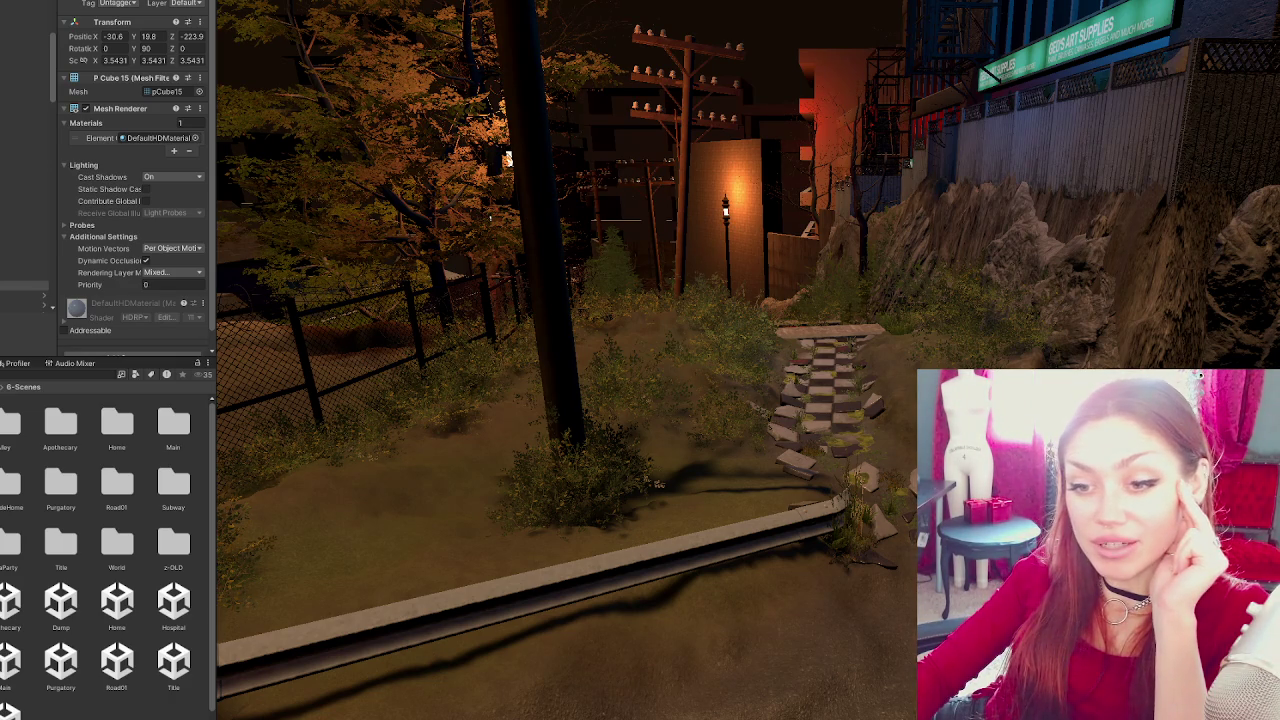
Open the 7-Scripts folder in the Project window.
{"action": "key", "text": "Down"}
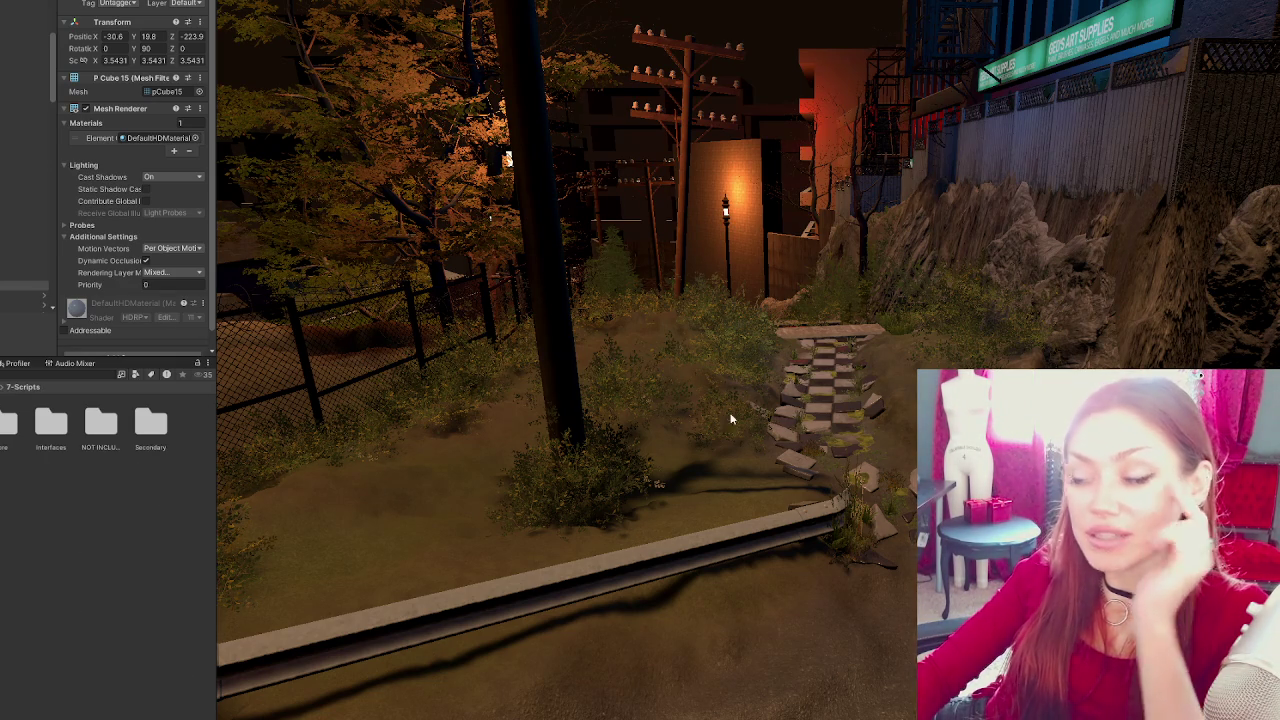
{"action": "scroll", "coordinate": [709, 420], "scroll_direction": "up", "scroll_amount": 2}
{"action": "scroll", "coordinate": [745, 413], "scroll_direction": "up", "scroll_amount": 2}
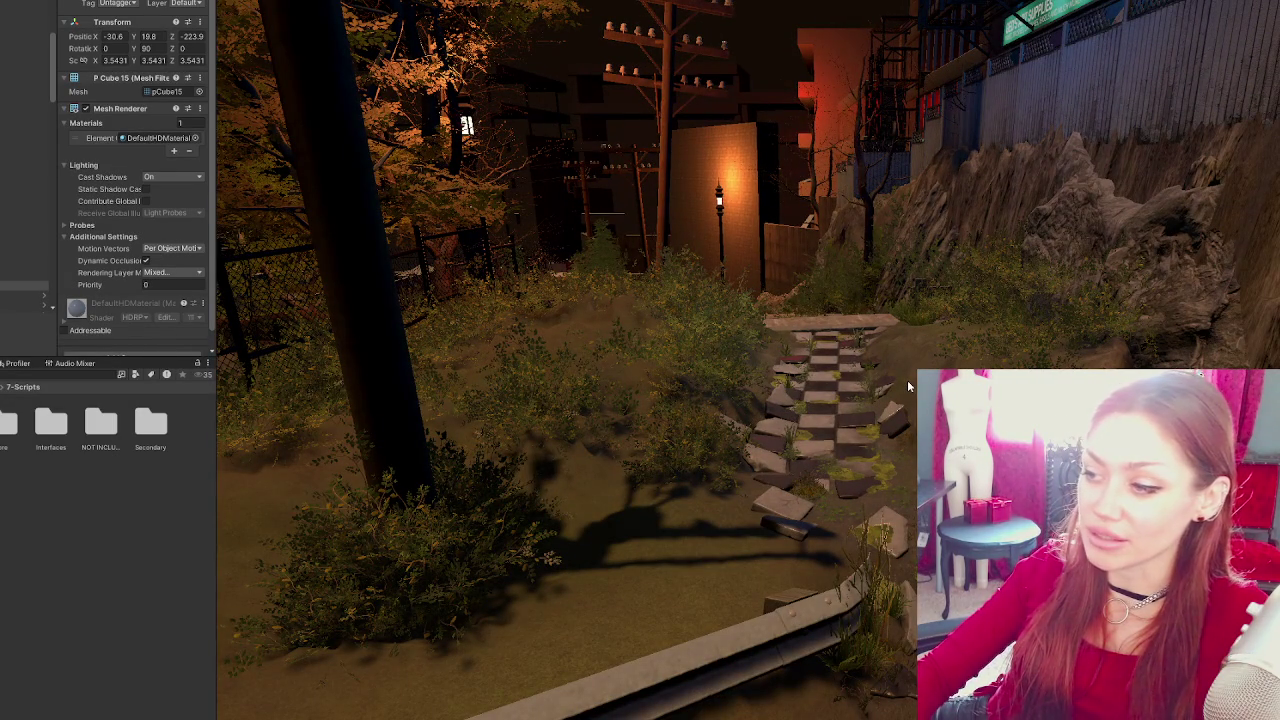
{"action": "scroll", "coordinate": [892, 298], "scroll_direction": "down", "scroll_amount": 2}
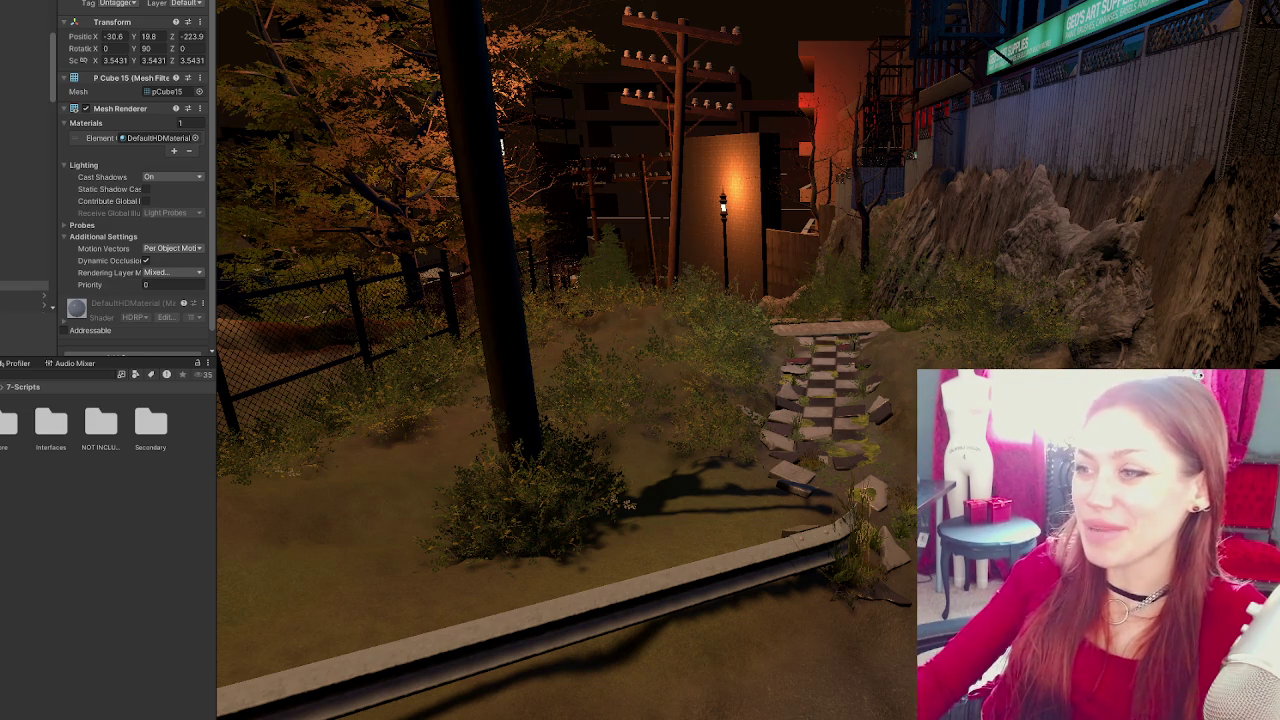
Scroll around the Scene view, then click empty Project window space to deselect pCube15.
{"action": "scroll", "coordinate": [828, 260], "scroll_direction": "down", "scroll_amount": 5}
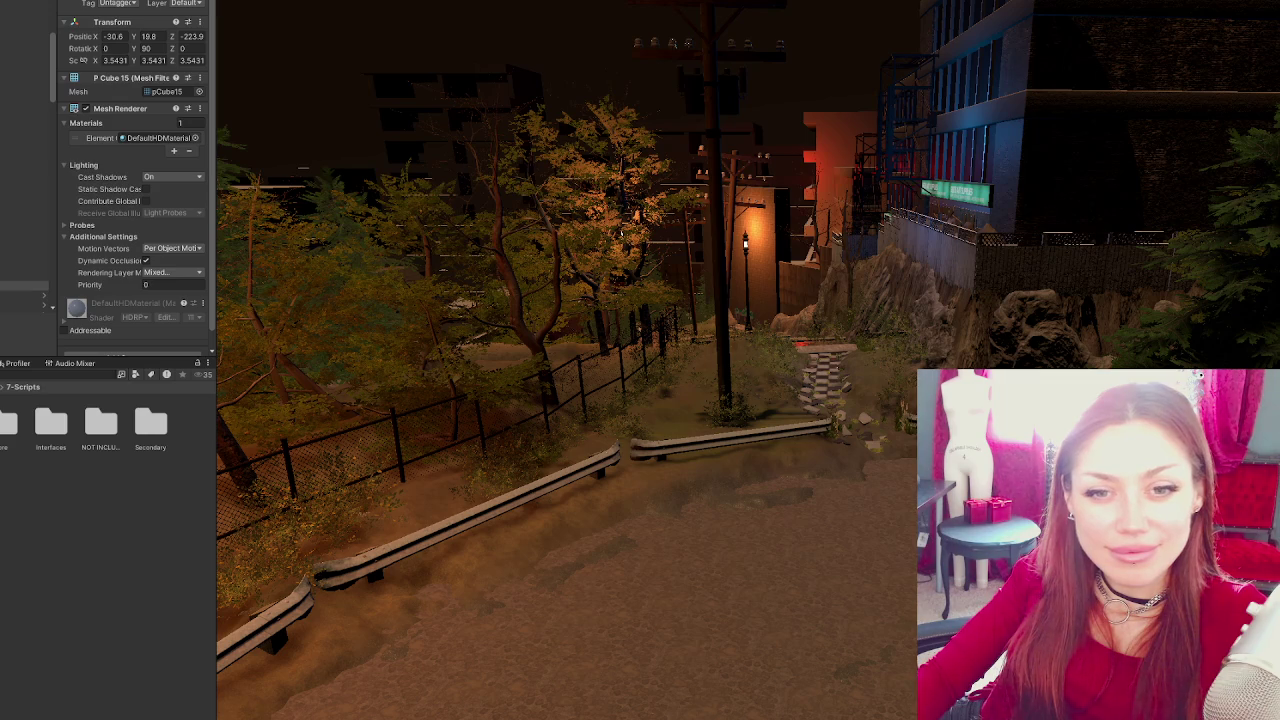
{"action": "scroll", "coordinate": [606, 354], "scroll_direction": "up", "scroll_amount": 2}
{"action": "scroll", "coordinate": [606, 354], "scroll_direction": "up", "scroll_amount": 3}
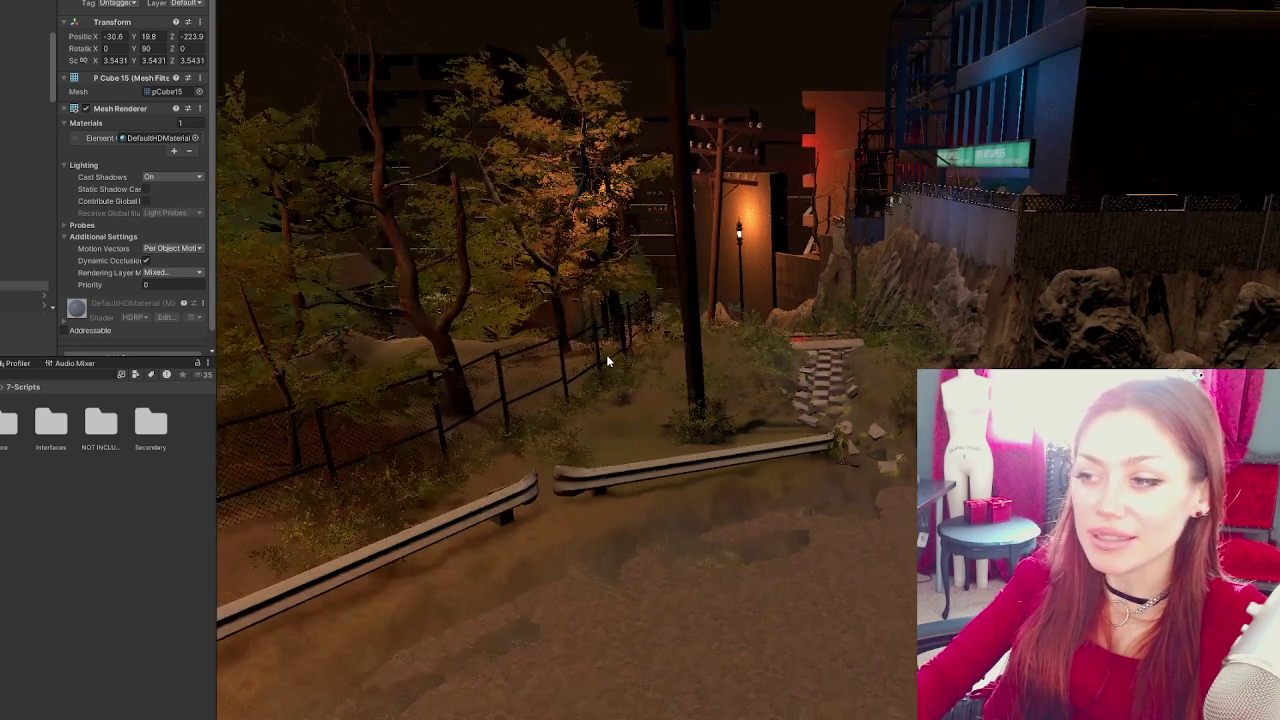
{"action": "scroll", "coordinate": [606, 354], "scroll_direction": "up", "scroll_amount": 3}
{"action": "scroll", "coordinate": [606, 354], "scroll_direction": "up", "scroll_amount": 2}
{"action": "scroll", "coordinate": [606, 354], "scroll_direction": "up", "scroll_amount": 3}
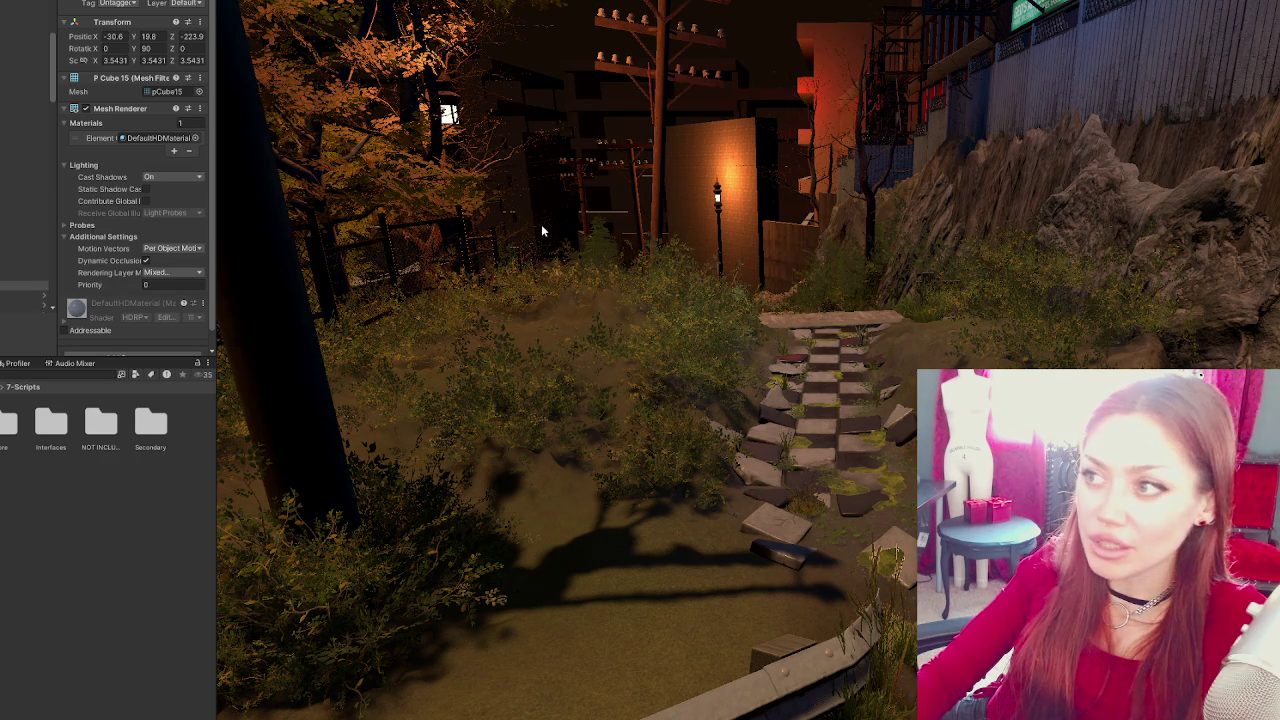
{"action": "left_click", "coordinate": [150, 555]}
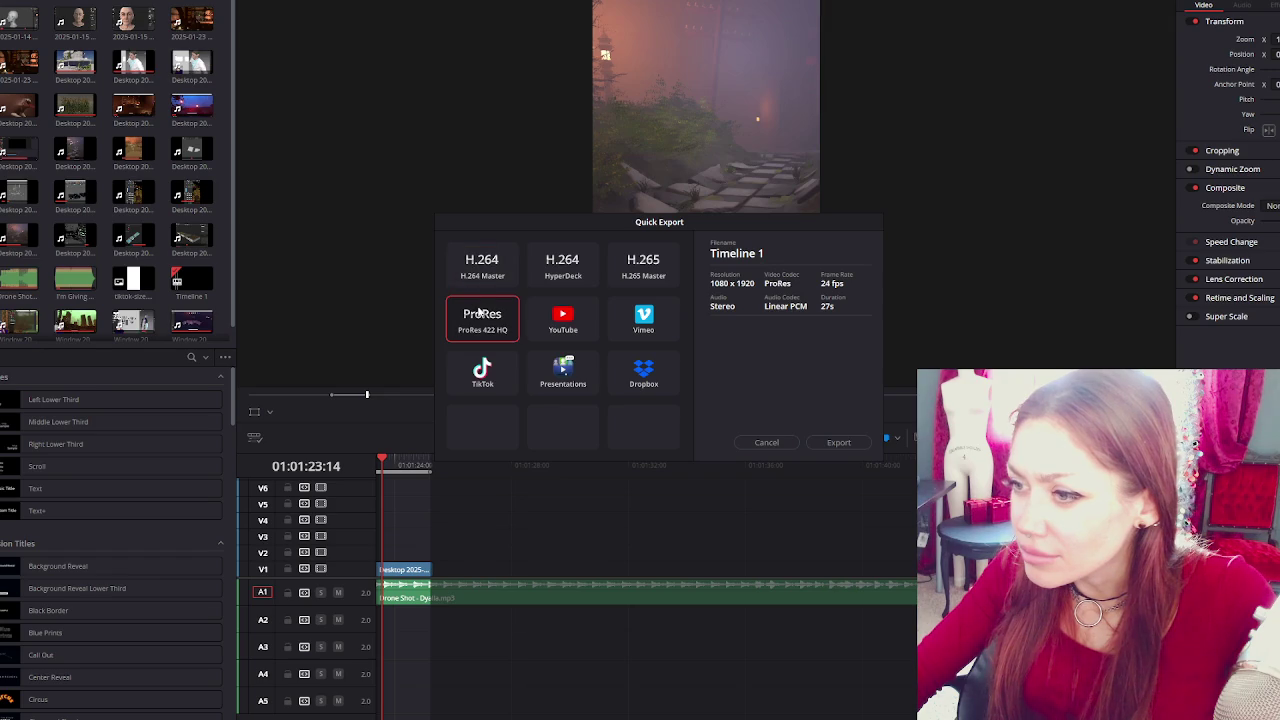
Compare the YouTube and H.264 Master presets, then cancel Quick Export without exporting.
{"action": "left_click", "coordinate": [555, 318]}
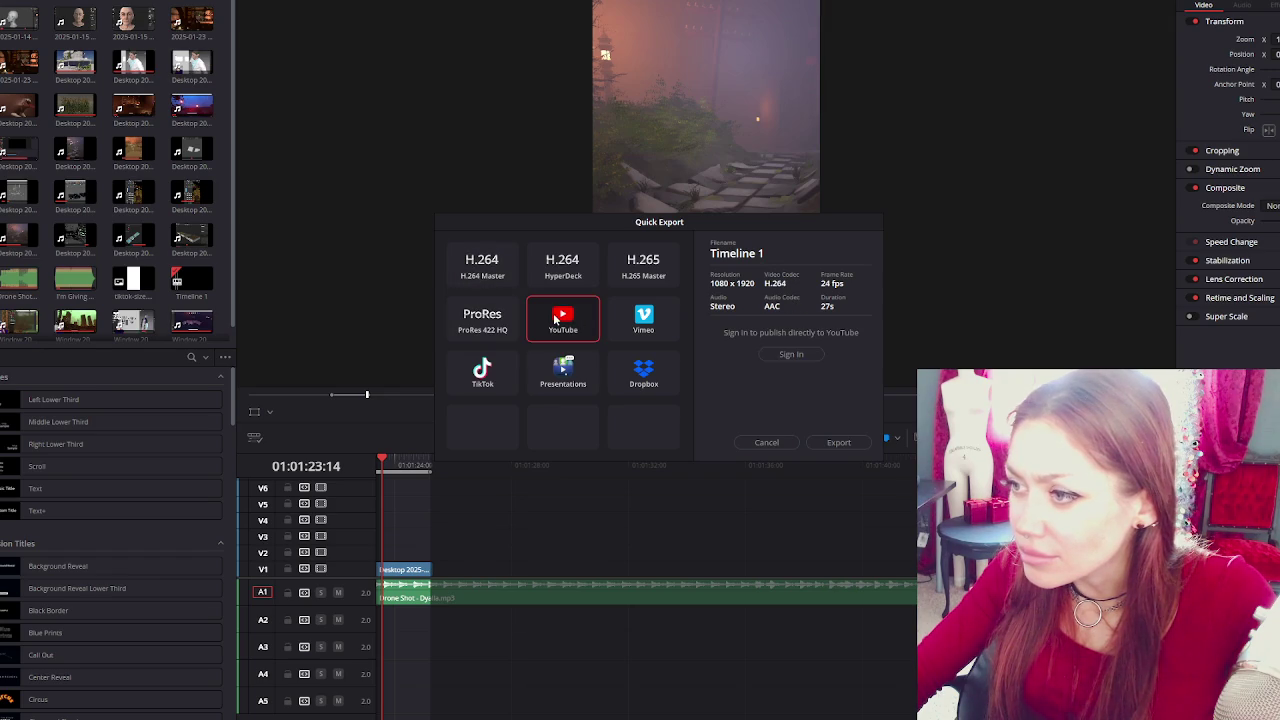
{"action": "left_click", "coordinate": [481, 262]}
{"action": "left_click", "coordinate": [558, 320]}
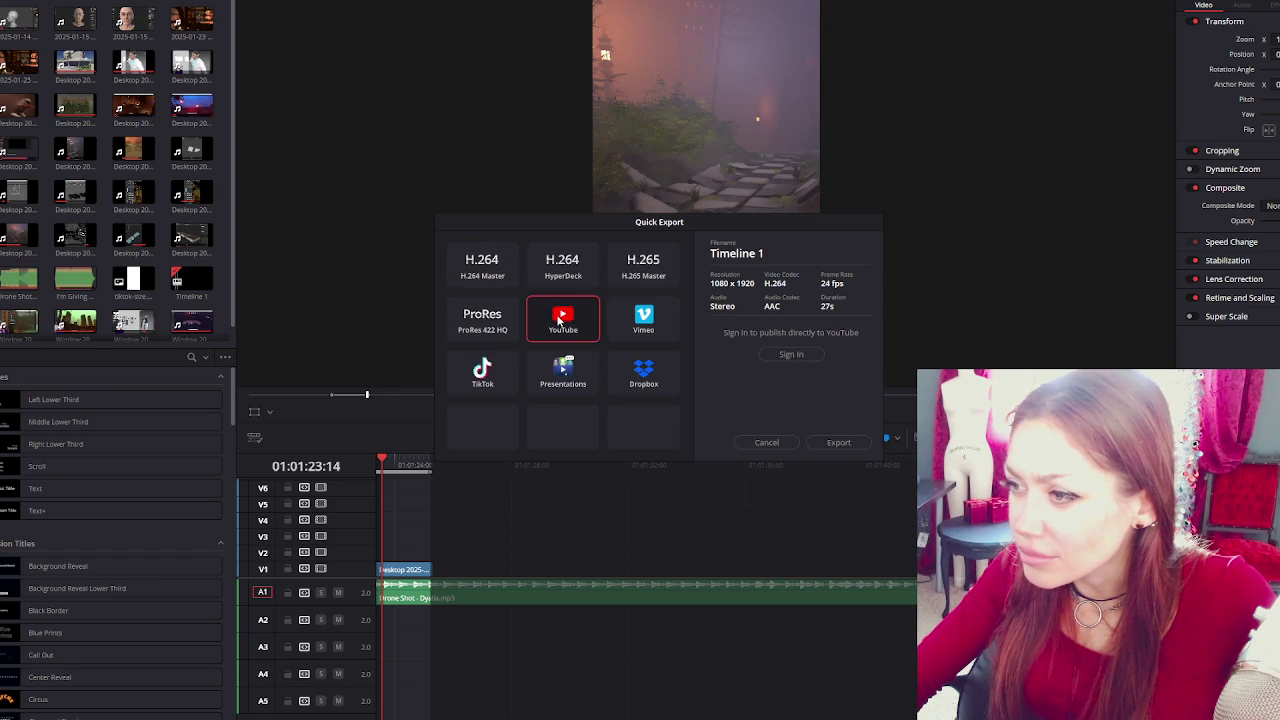
{"action": "left_click", "coordinate": [495, 275]}
{"action": "left_click", "coordinate": [566, 332]}
{"action": "left_click", "coordinate": [494, 282]}
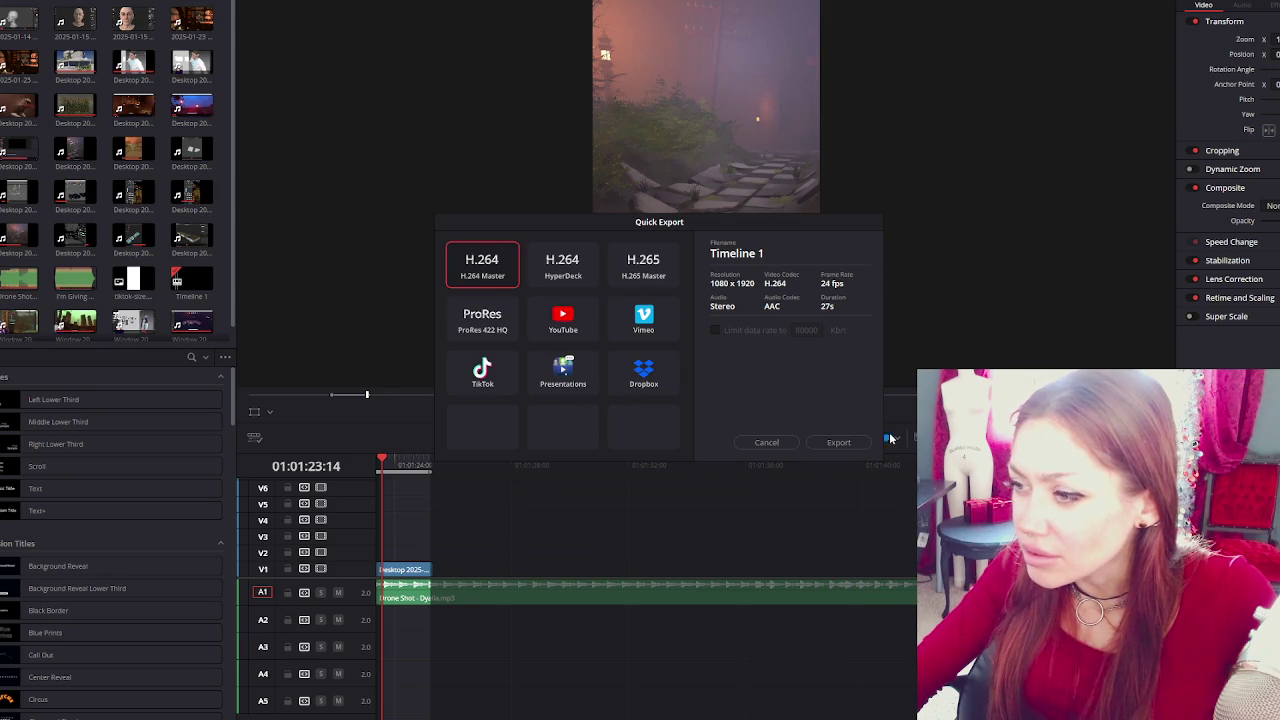
{"action": "left_click", "coordinate": [763, 443]}
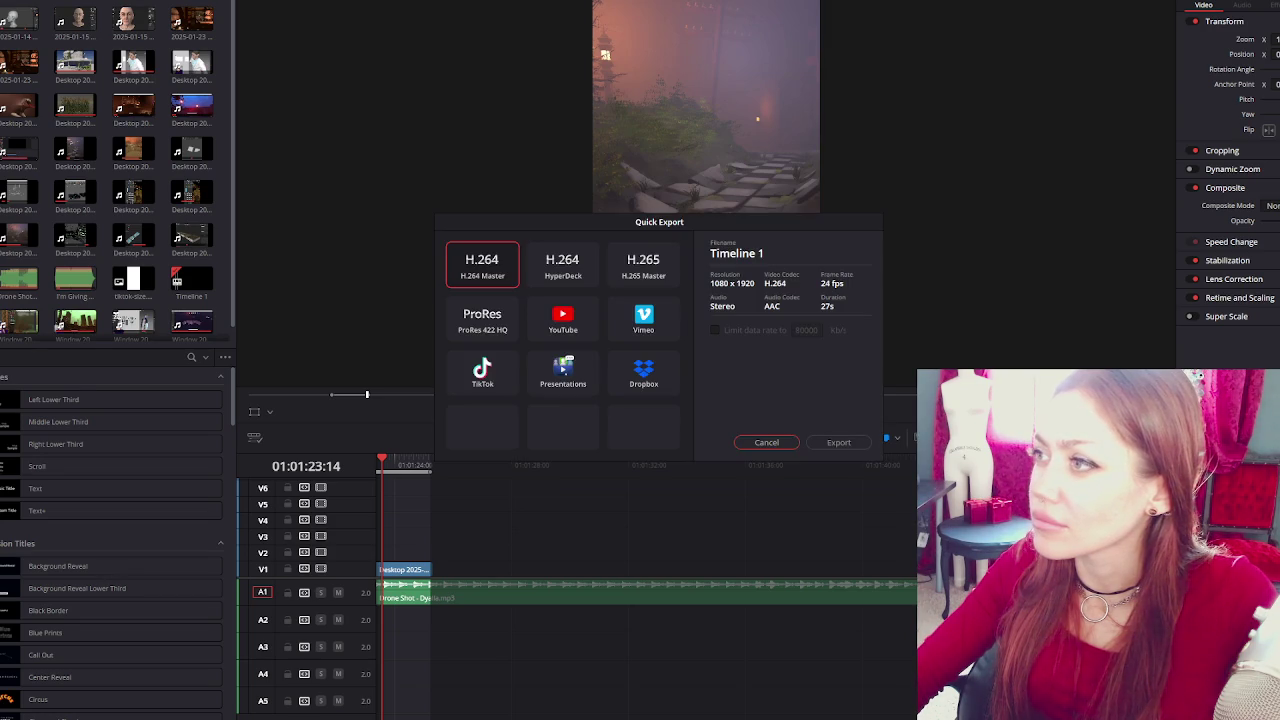
{"action": "left_click", "coordinate": [767, 442]}
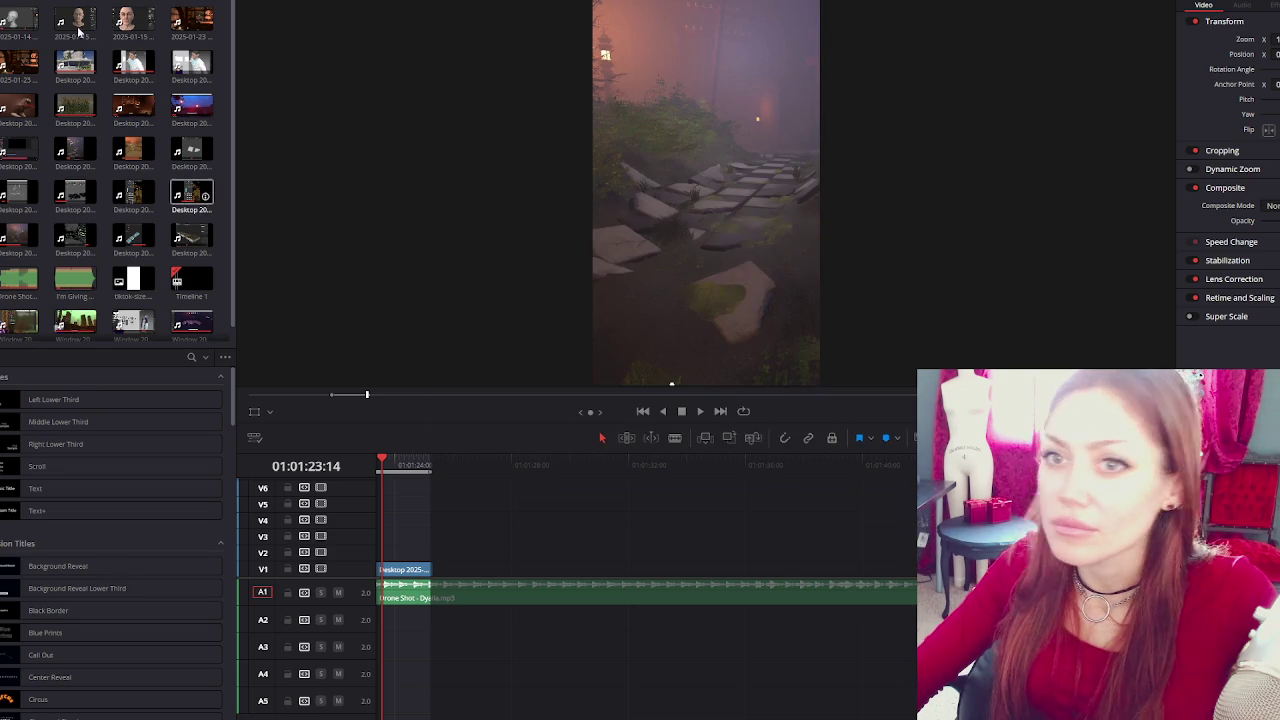
{"action": "left_click", "coordinate": [20, 0]}
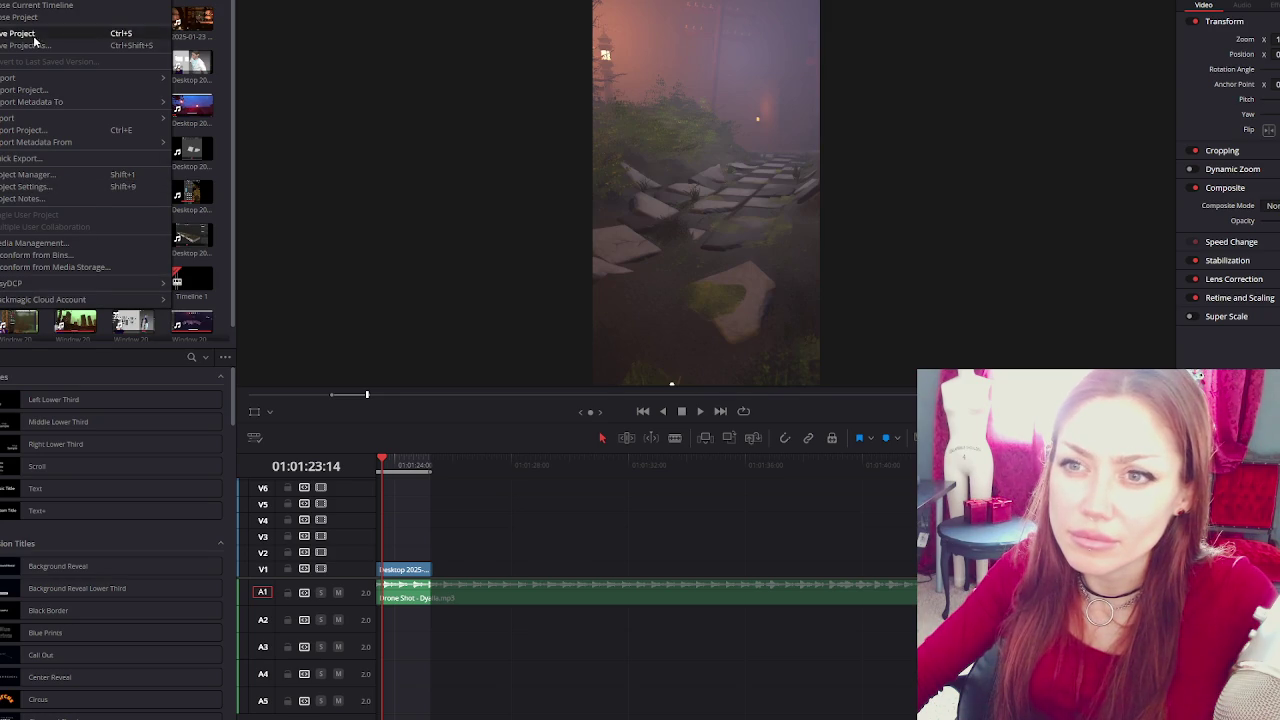
{"action": "left_click", "coordinate": [45, 0]}
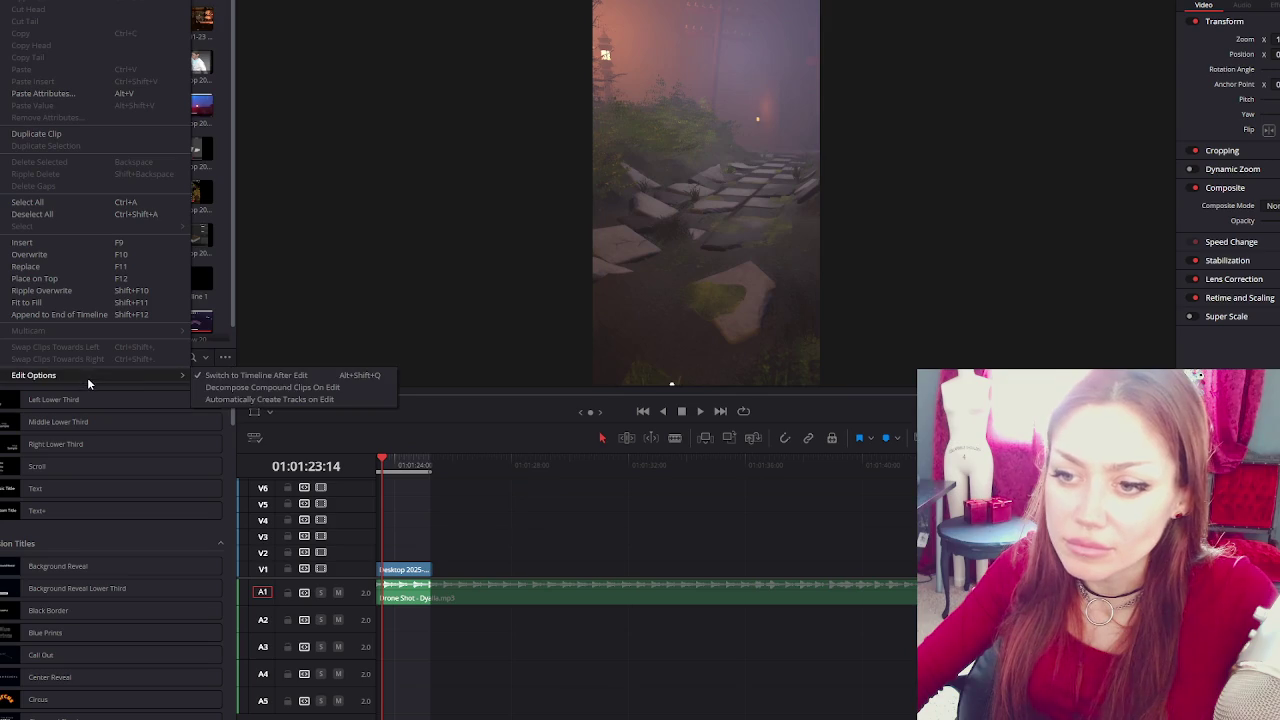
{"action": "mouse_move", "coordinate": [60, 375]}
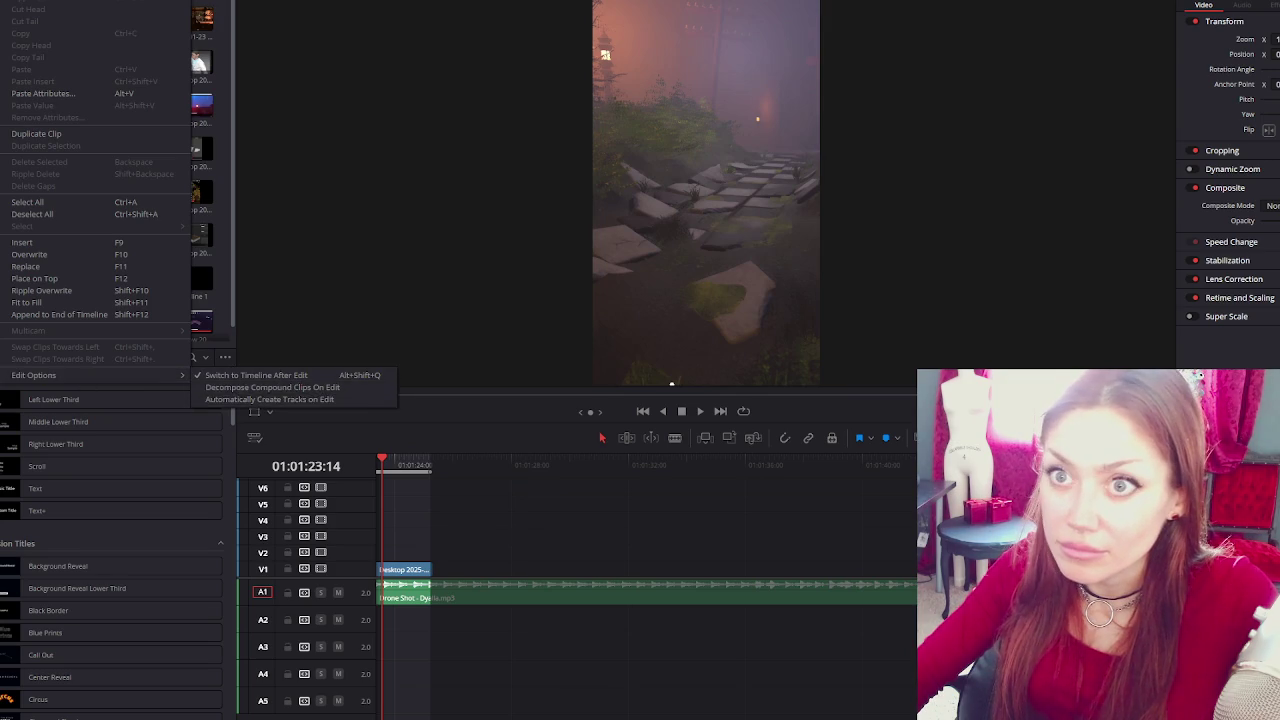
{"action": "left_click", "coordinate": [336, 399]}
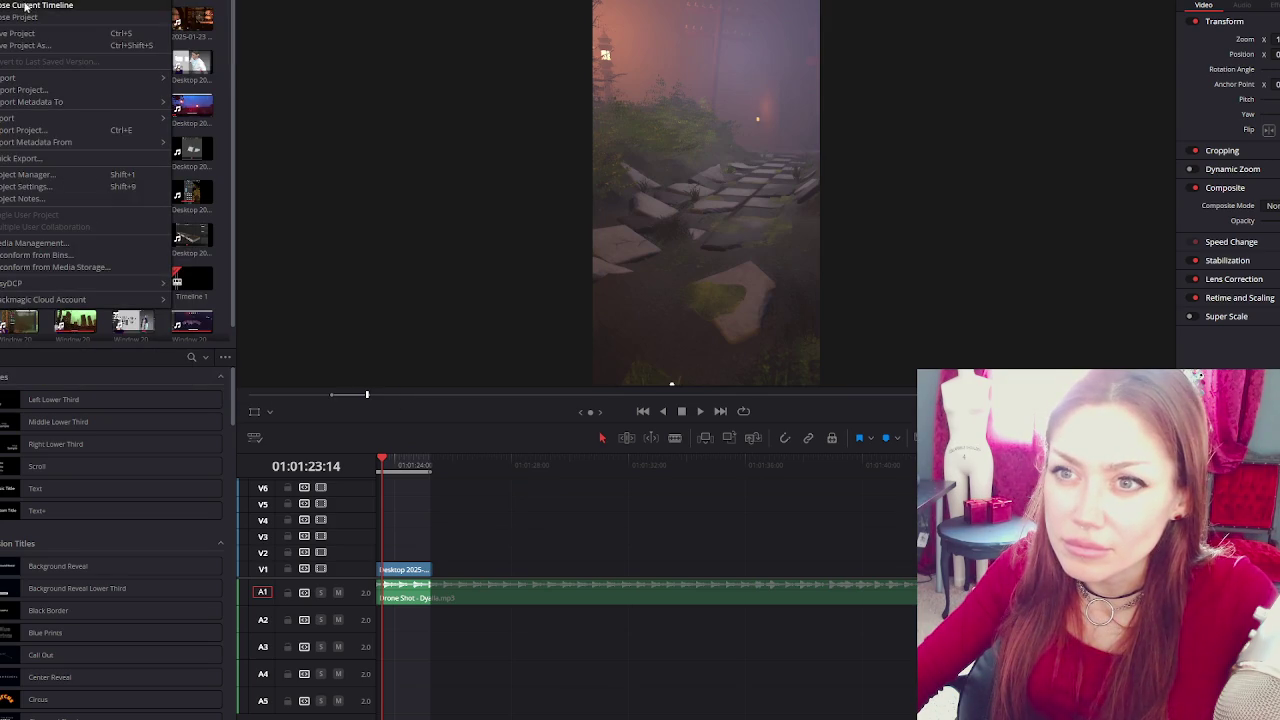
{"action": "mouse_move", "coordinate": [30, 118]}
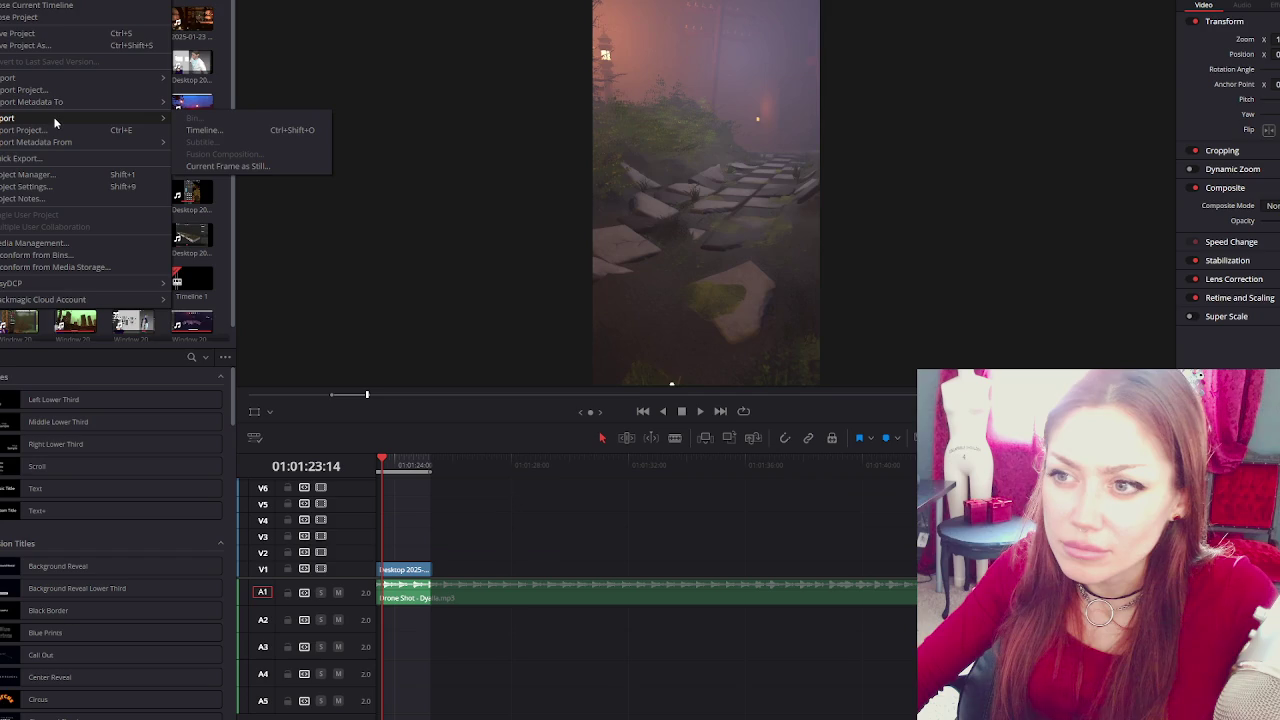
{"action": "left_click", "coordinate": [220, 130]}
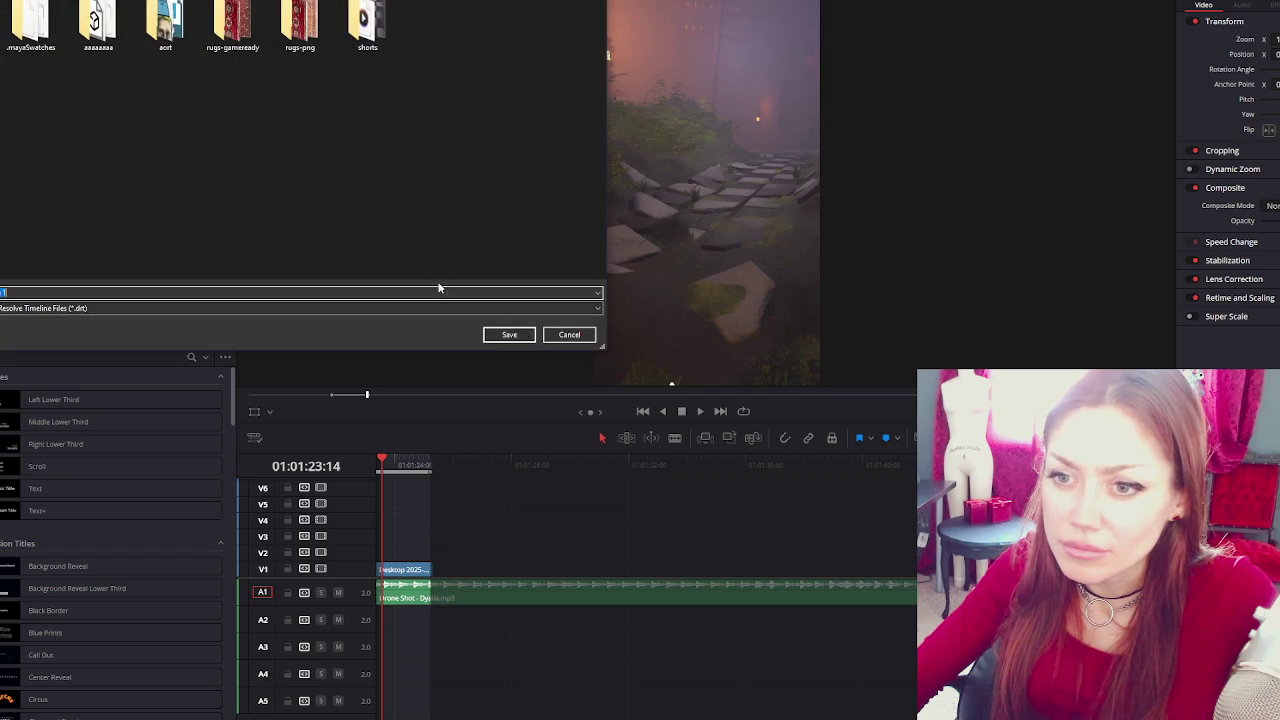
{"action": "left_click", "coordinate": [569, 335]}
{"action": "left_click", "coordinate": [15, 2]}
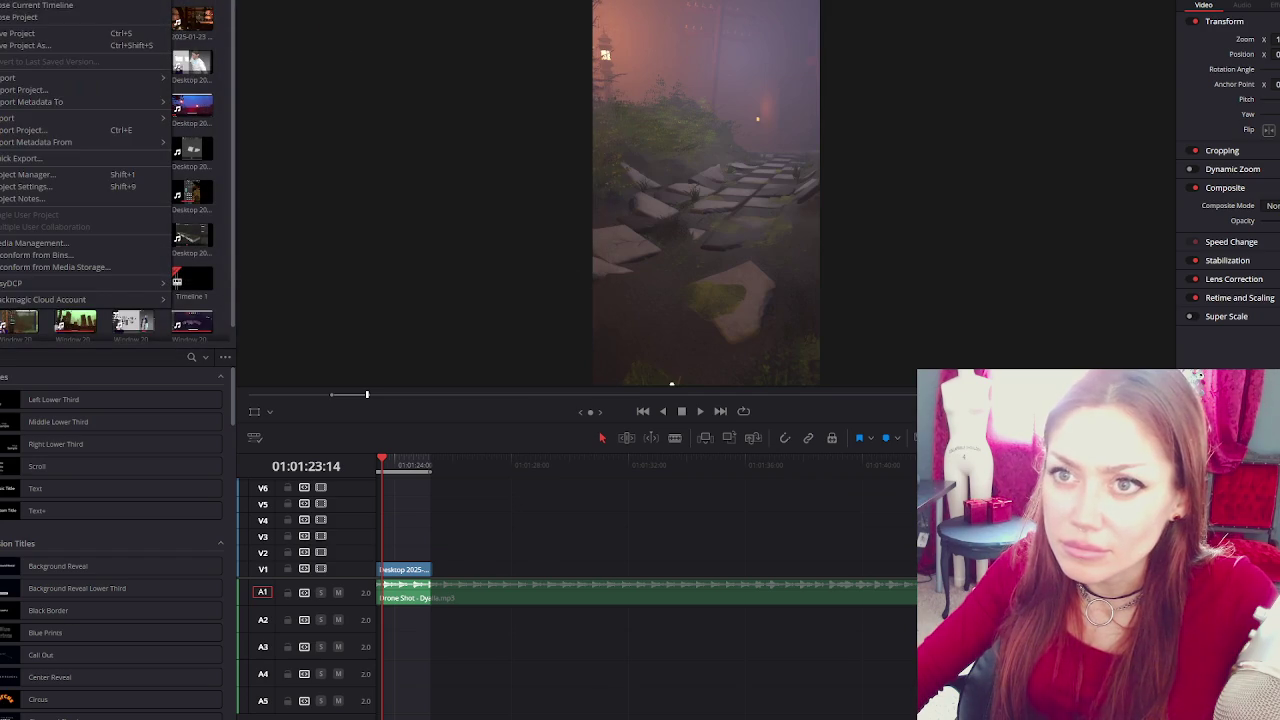
{"action": "left_click", "coordinate": [37, 133]}
{"action": "left_click", "coordinate": [569, 335]}
{"action": "left_click", "coordinate": [15, 2]}
{"action": "left_click", "coordinate": [67, 132]}
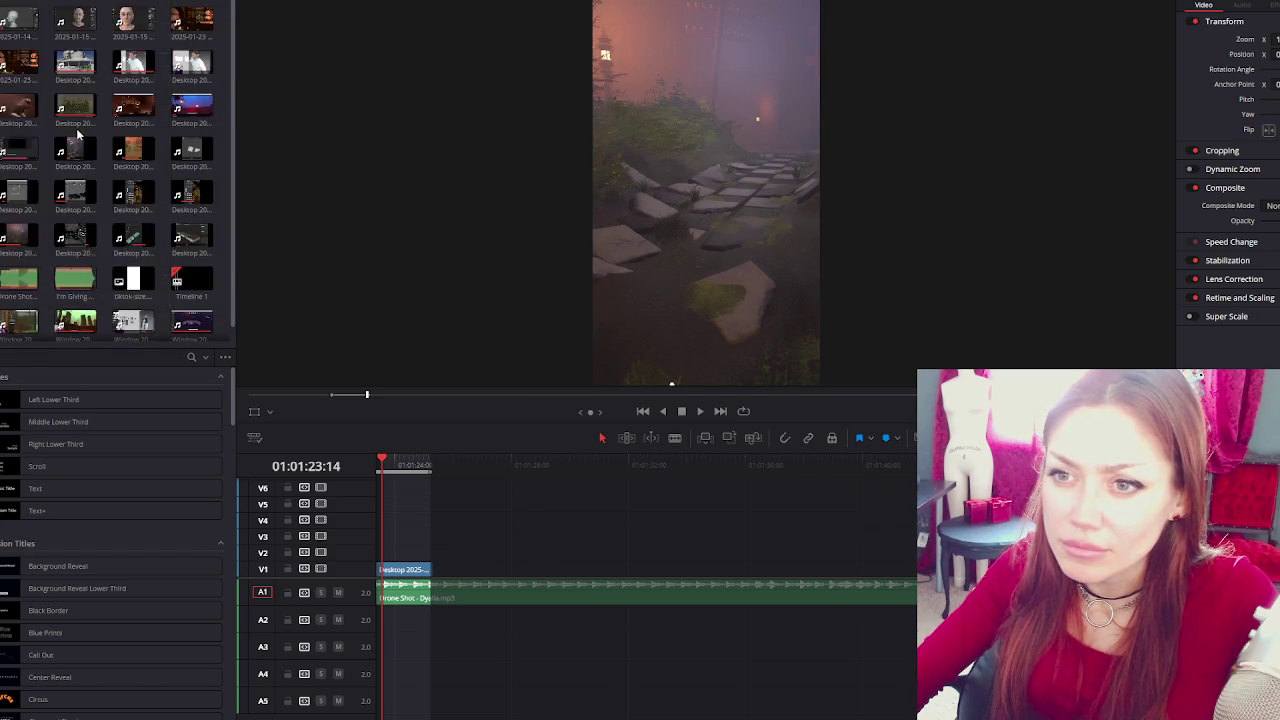
{"action": "key", "text": "Escape"}
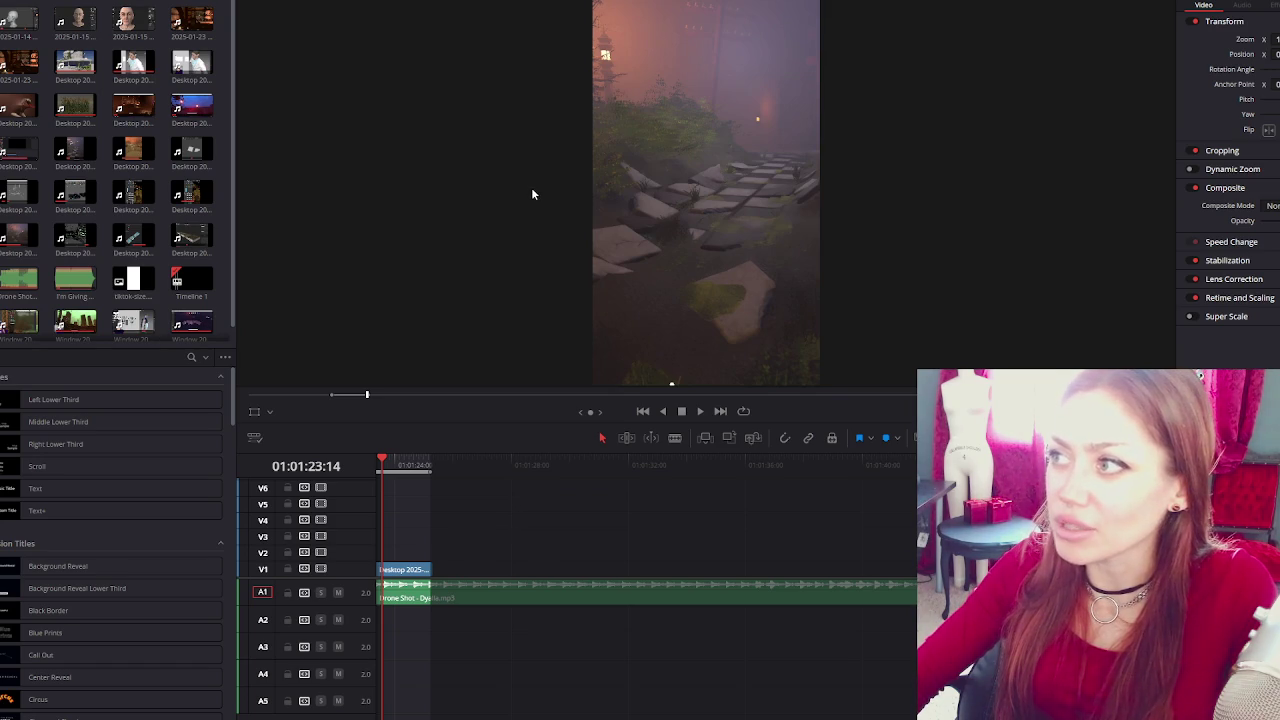
{"action": "left_click", "coordinate": [20, 3]}
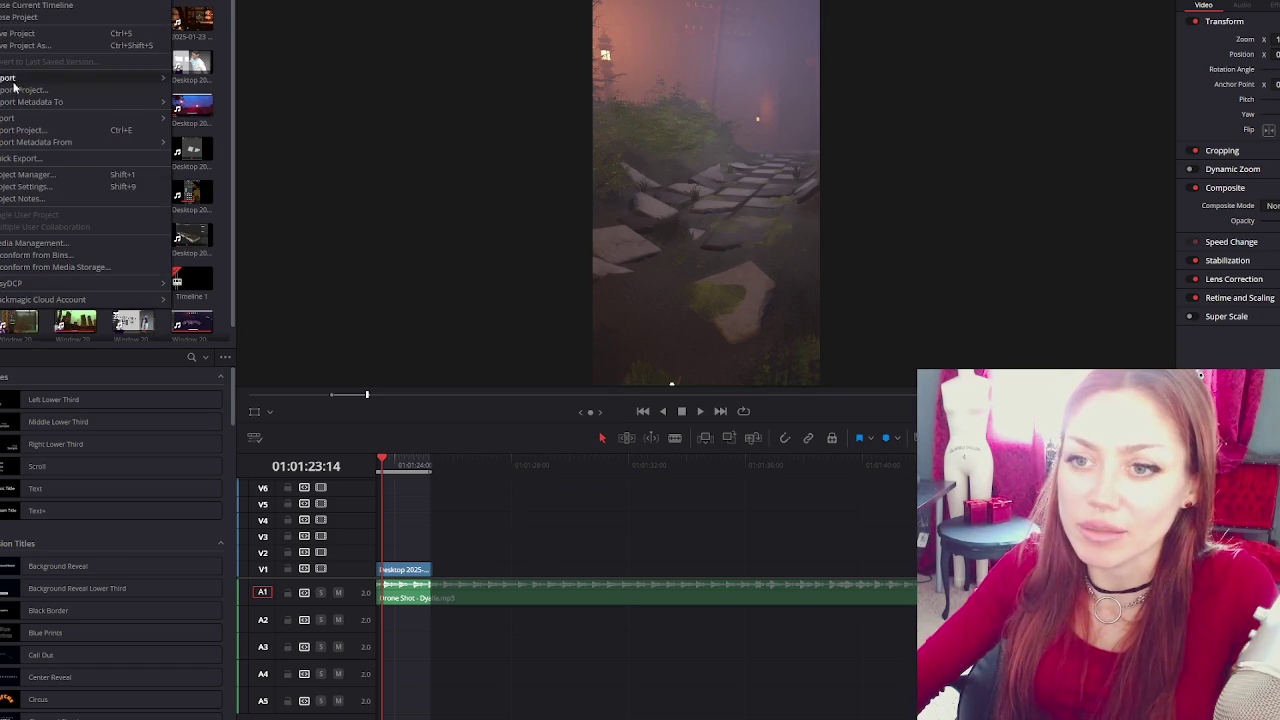
Open Project Settings and keep the Master Settings video bit depth at 10 bit.
{"action": "left_click", "coordinate": [55, 186]}
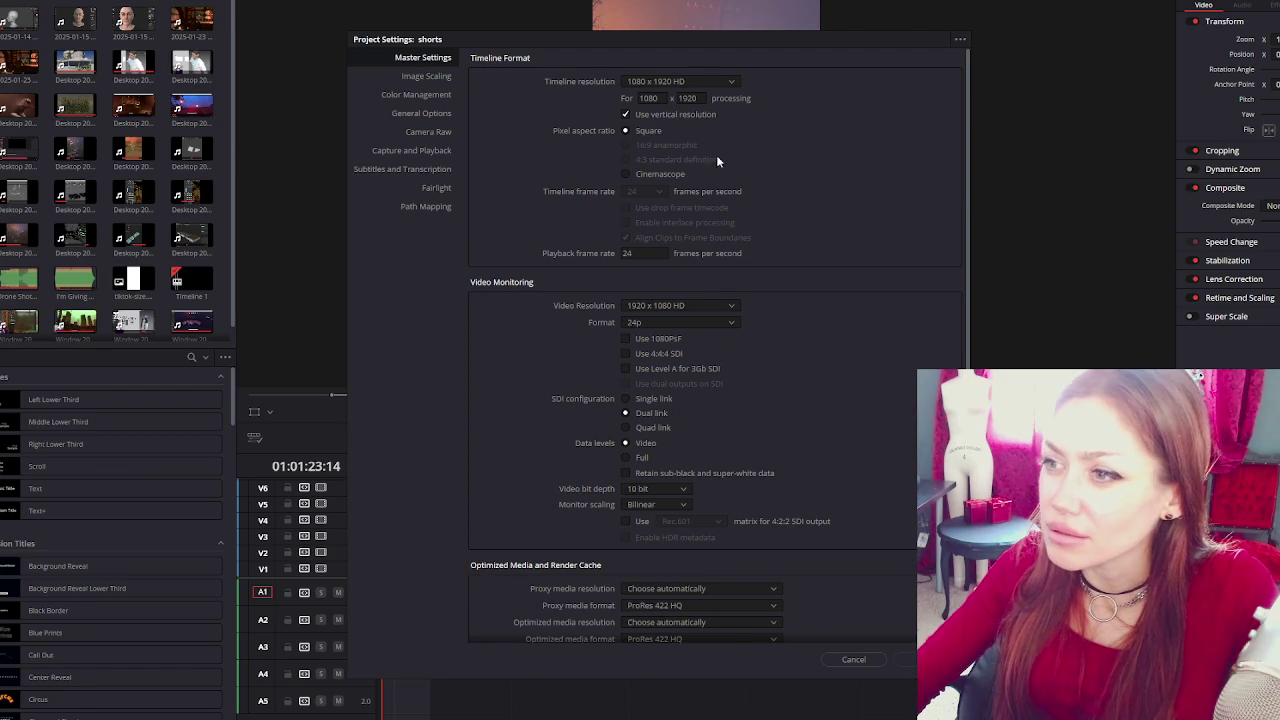
{"action": "scroll", "coordinate": [733, 152], "scroll_direction": "down", "scroll_amount": 1}
{"action": "scroll", "coordinate": [760, 215], "scroll_direction": "down", "scroll_amount": 1}
{"action": "scroll", "coordinate": [768, 232], "scroll_direction": "down", "scroll_amount": 1}
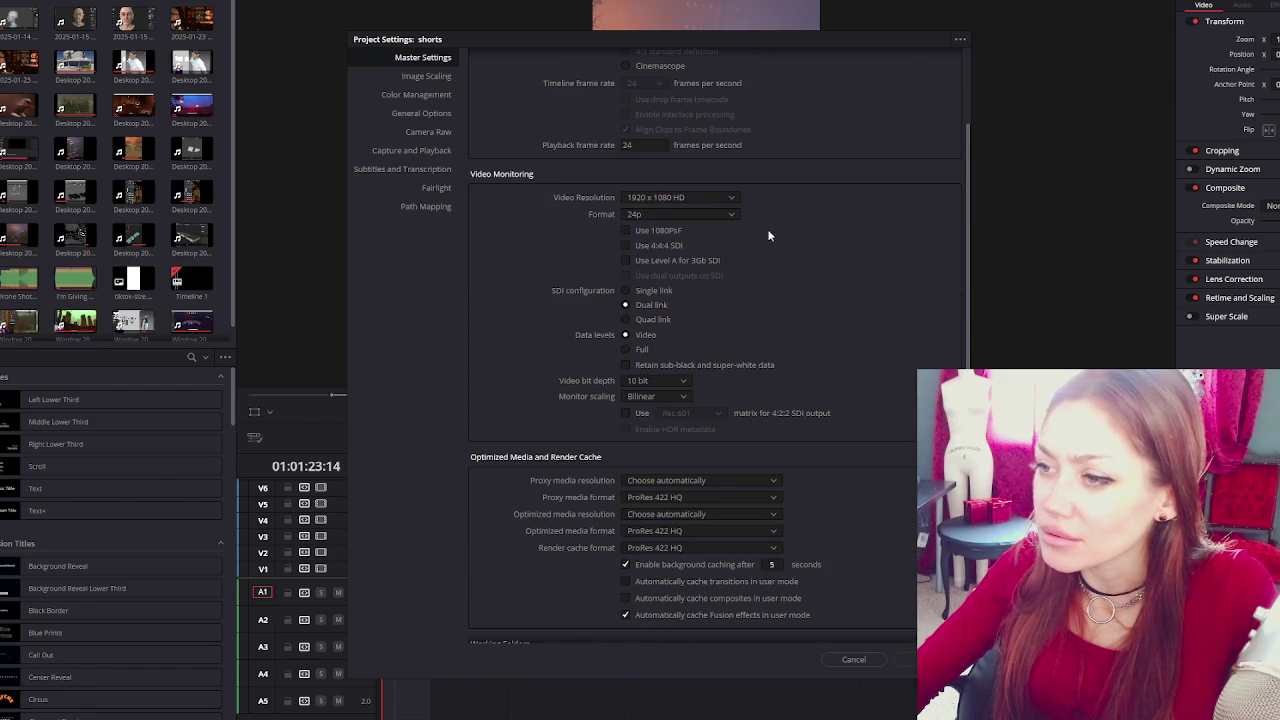
{"action": "scroll", "coordinate": [777, 230], "scroll_direction": "down", "scroll_amount": 1}
{"action": "scroll", "coordinate": [778, 230], "scroll_direction": "down", "scroll_amount": 1}
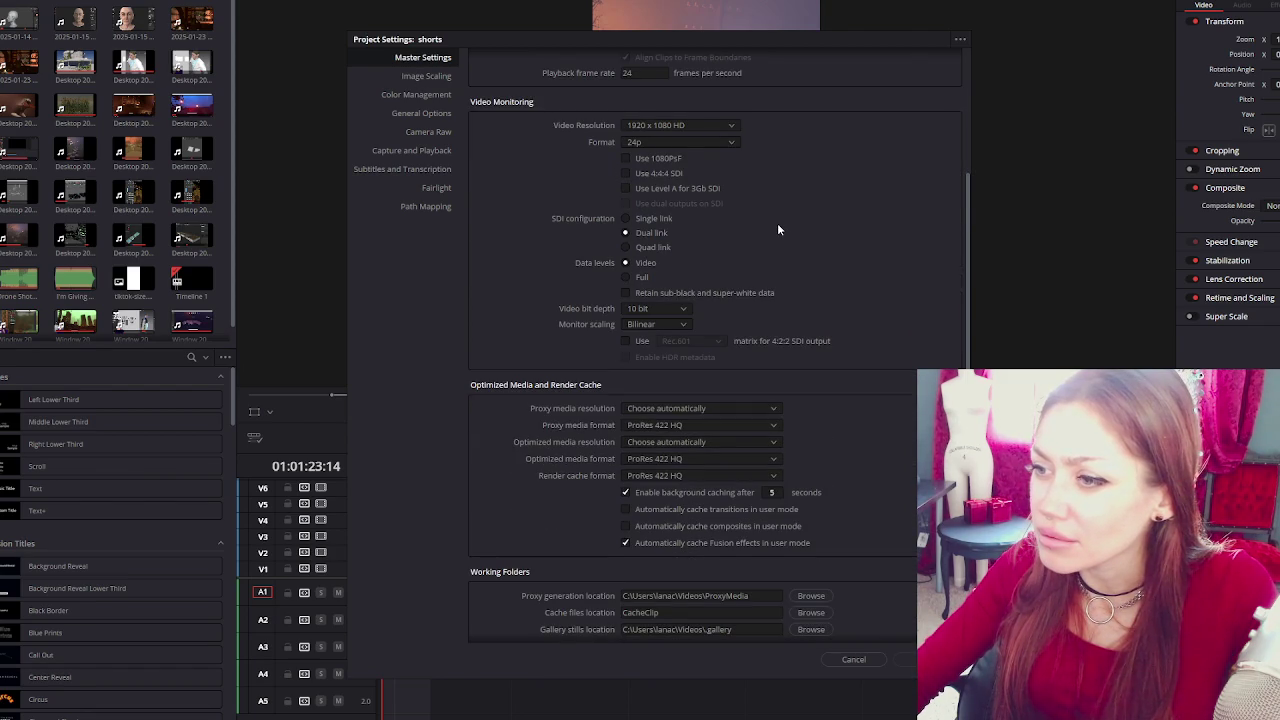
{"action": "scroll", "coordinate": [778, 230], "scroll_direction": "down", "scroll_amount": 1}
{"action": "left_click", "coordinate": [684, 270]}
{"action": "left_click", "coordinate": [722, 273]}
Keep proxy media resolution on Choose automatically, then browse Image Scaling and Color Management.
{"action": "scroll", "coordinate": [811, 259], "scroll_direction": "down", "scroll_amount": 2}
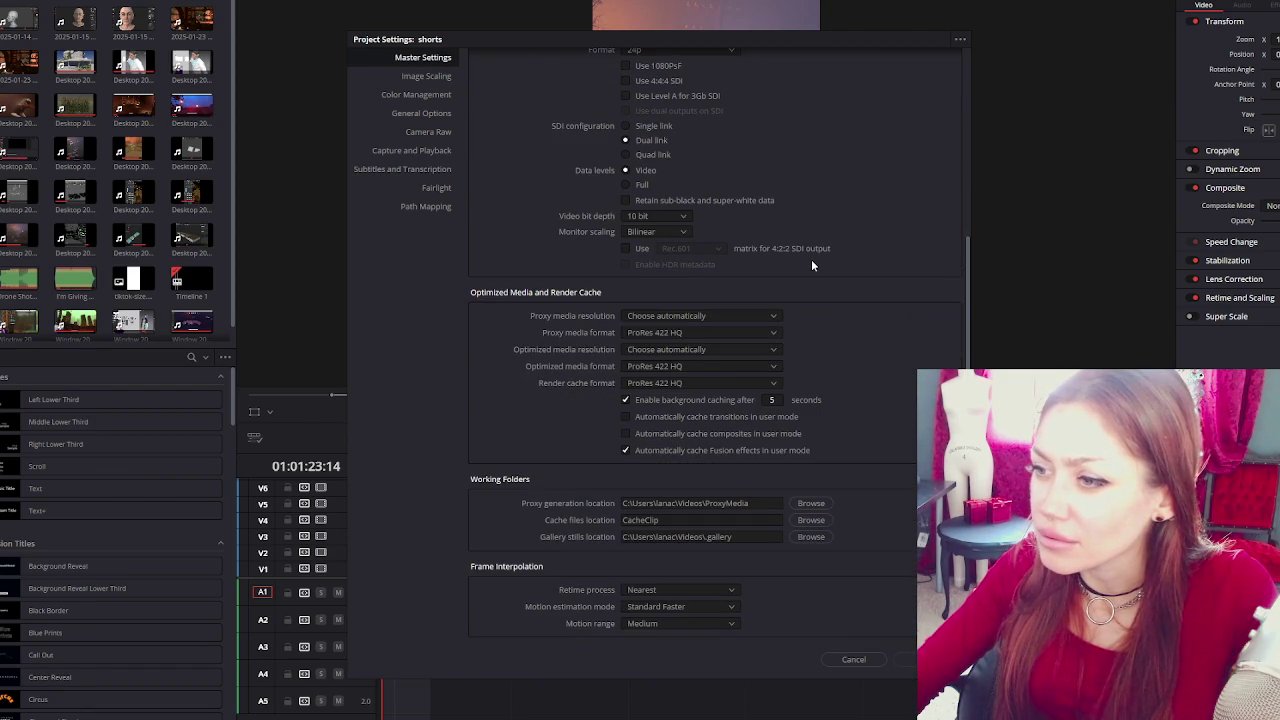
{"action": "left_click", "coordinate": [769, 316]}
{"action": "left_click", "coordinate": [853, 292]}
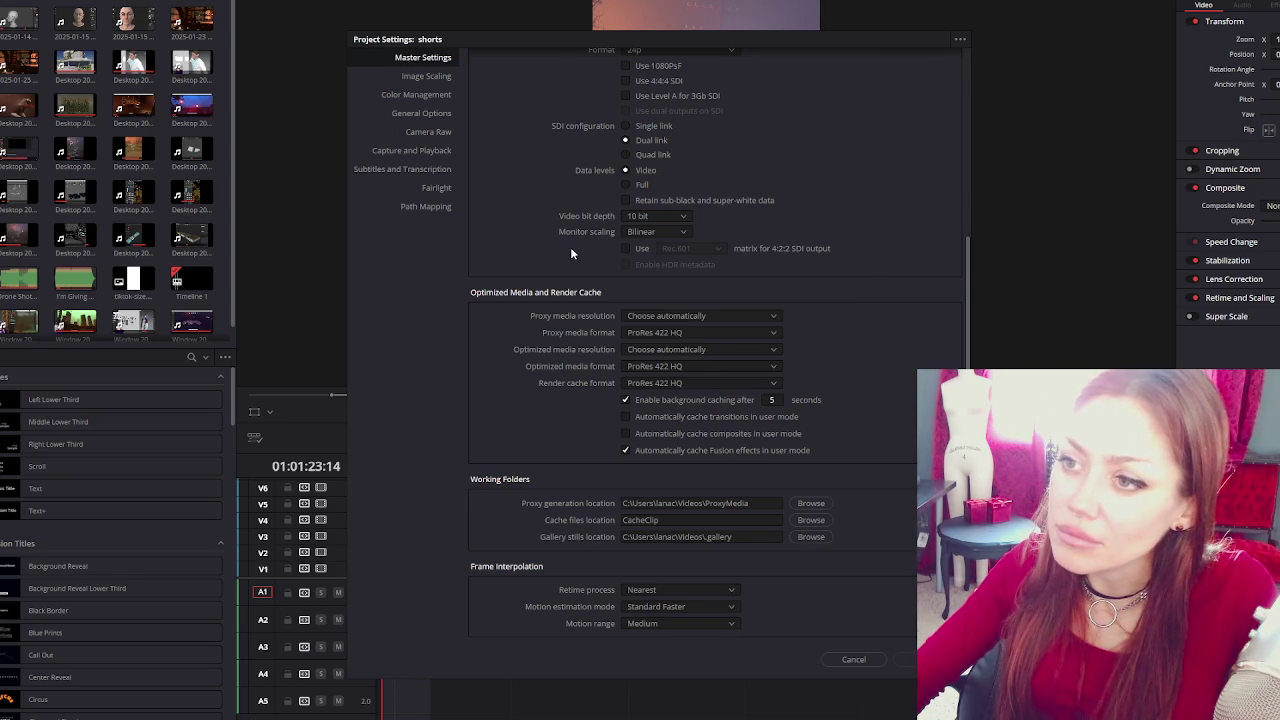
{"action": "scroll", "coordinate": [574, 247], "scroll_direction": "up", "scroll_amount": 3}
{"action": "scroll", "coordinate": [575, 247], "scroll_direction": "up", "scroll_amount": 3}
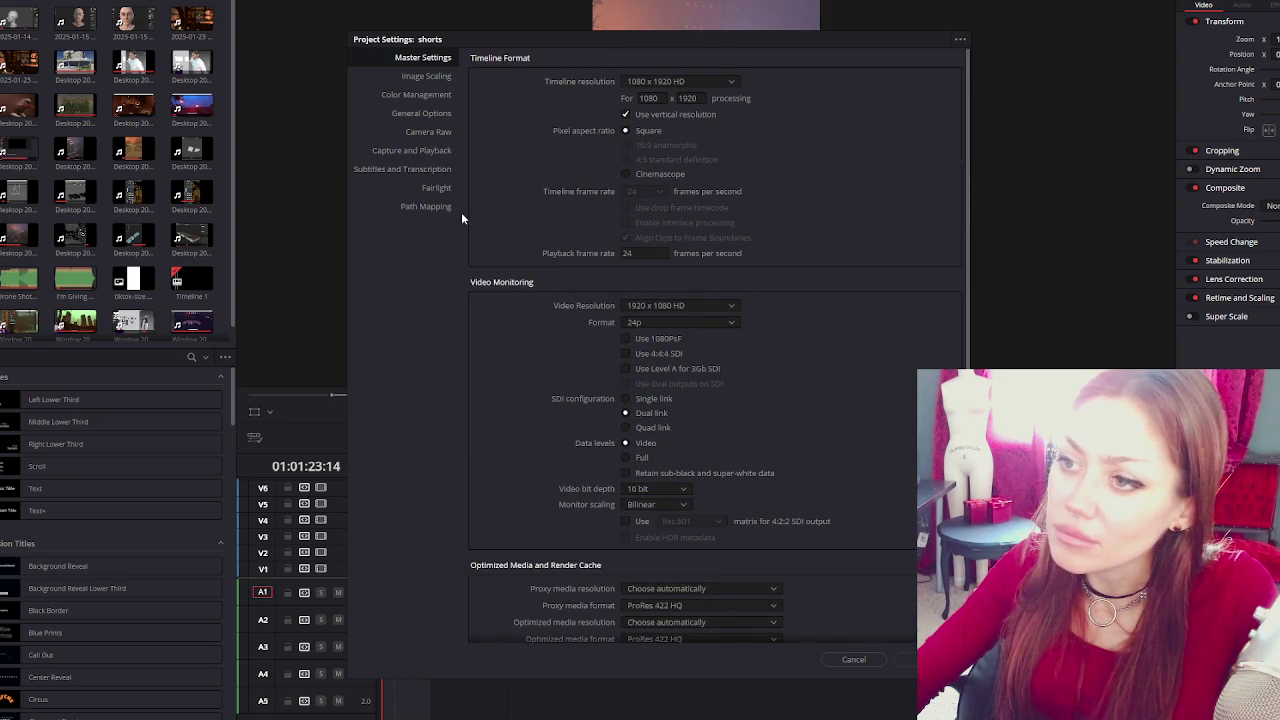
{"action": "left_click", "coordinate": [433, 79]}
{"action": "left_click", "coordinate": [430, 92]}
Browse Image Scaling, Color Management and General Options, ending on the Camera Raw page.
{"action": "left_click", "coordinate": [438, 79]}
{"action": "left_click", "coordinate": [437, 113]}
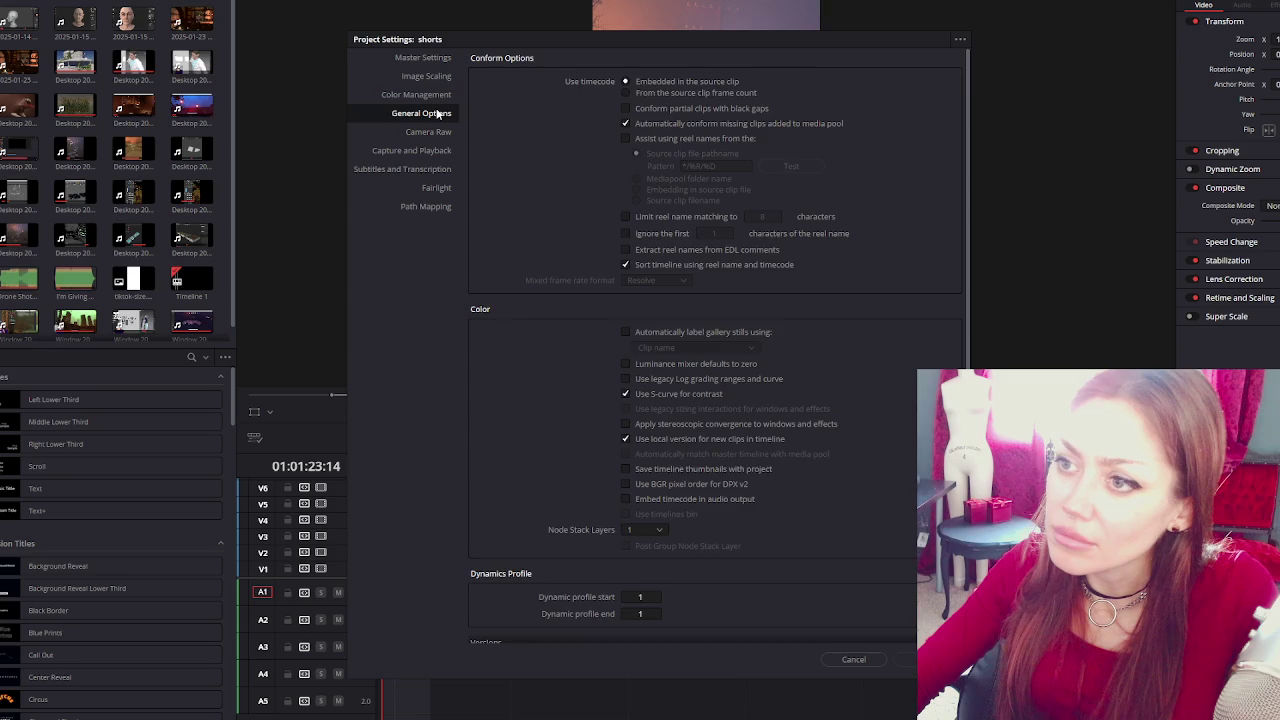
{"action": "left_click", "coordinate": [438, 98]}
{"action": "left_click", "coordinate": [435, 116]}
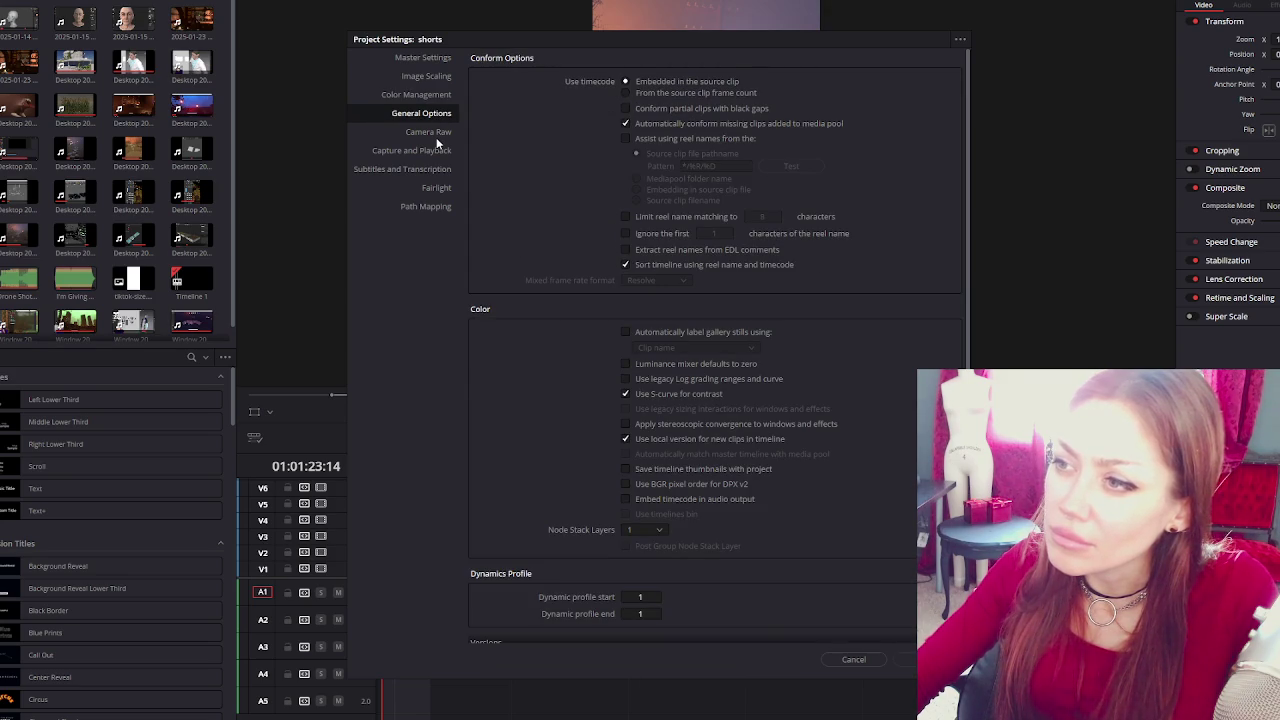
{"action": "scroll", "coordinate": [545, 179], "scroll_direction": "down", "scroll_amount": 3}
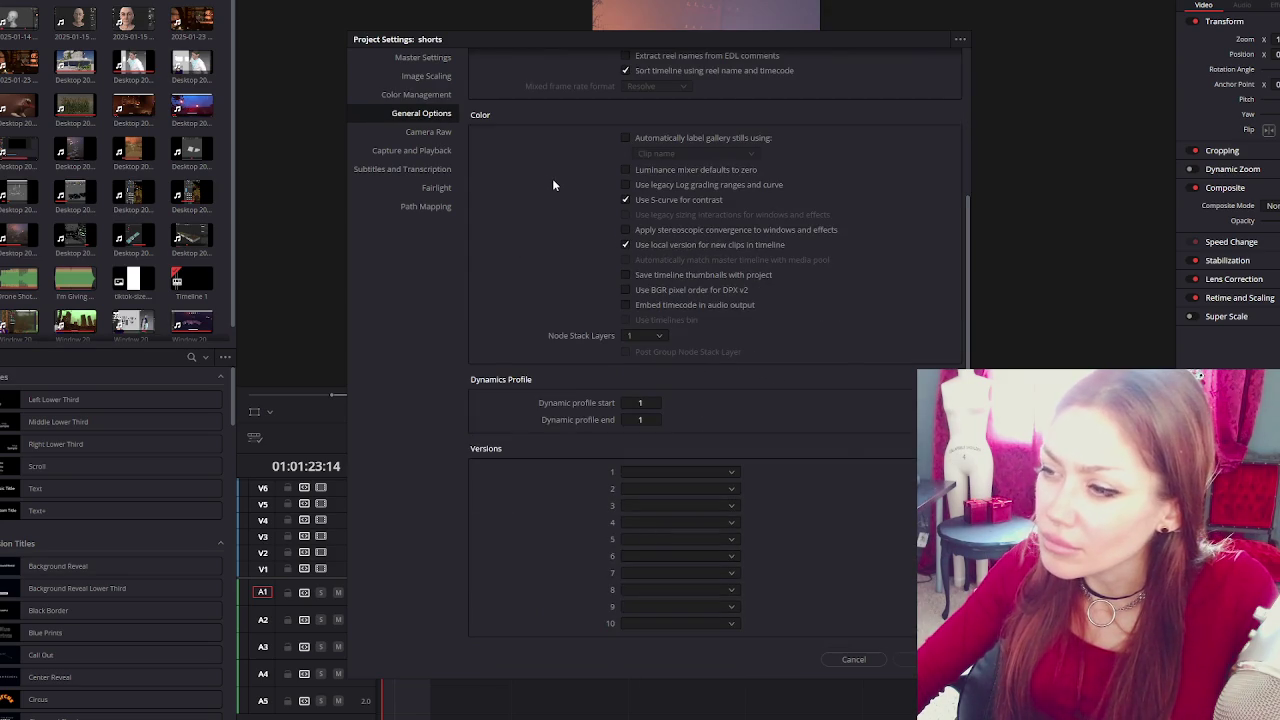
{"action": "scroll", "coordinate": [552, 178], "scroll_direction": "up", "scroll_amount": 2}
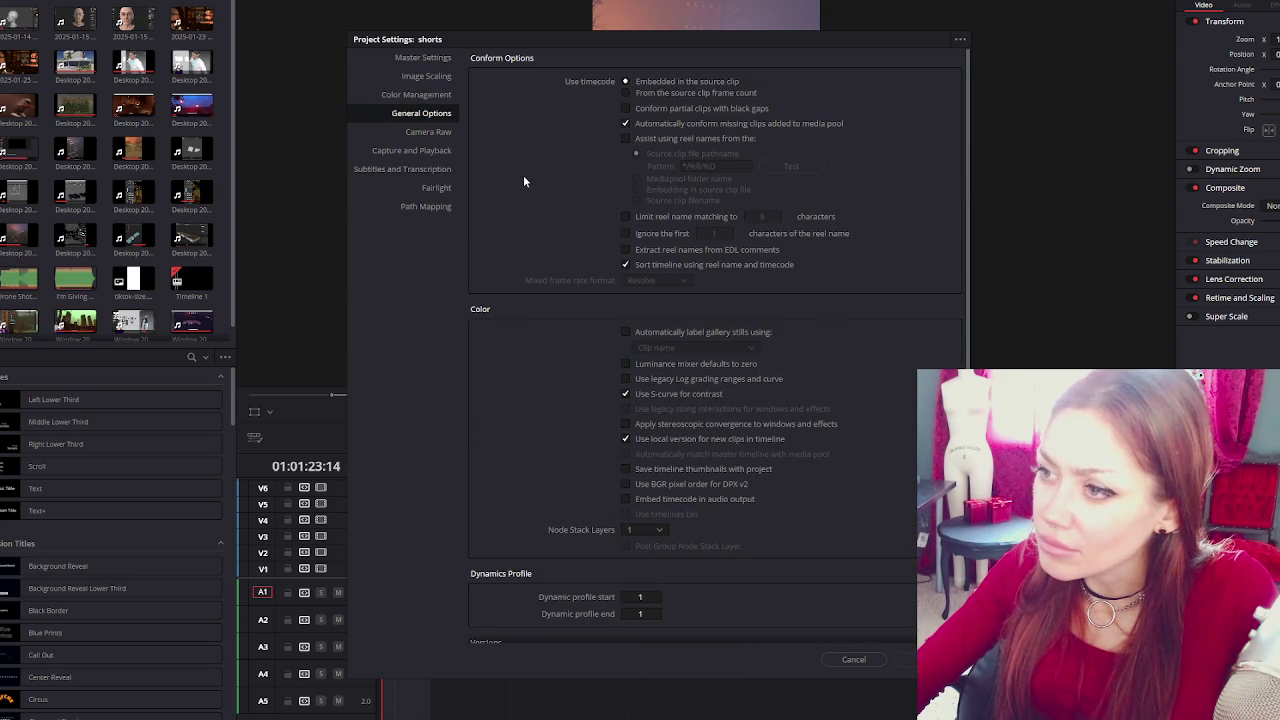
{"action": "left_click", "coordinate": [428, 133]}
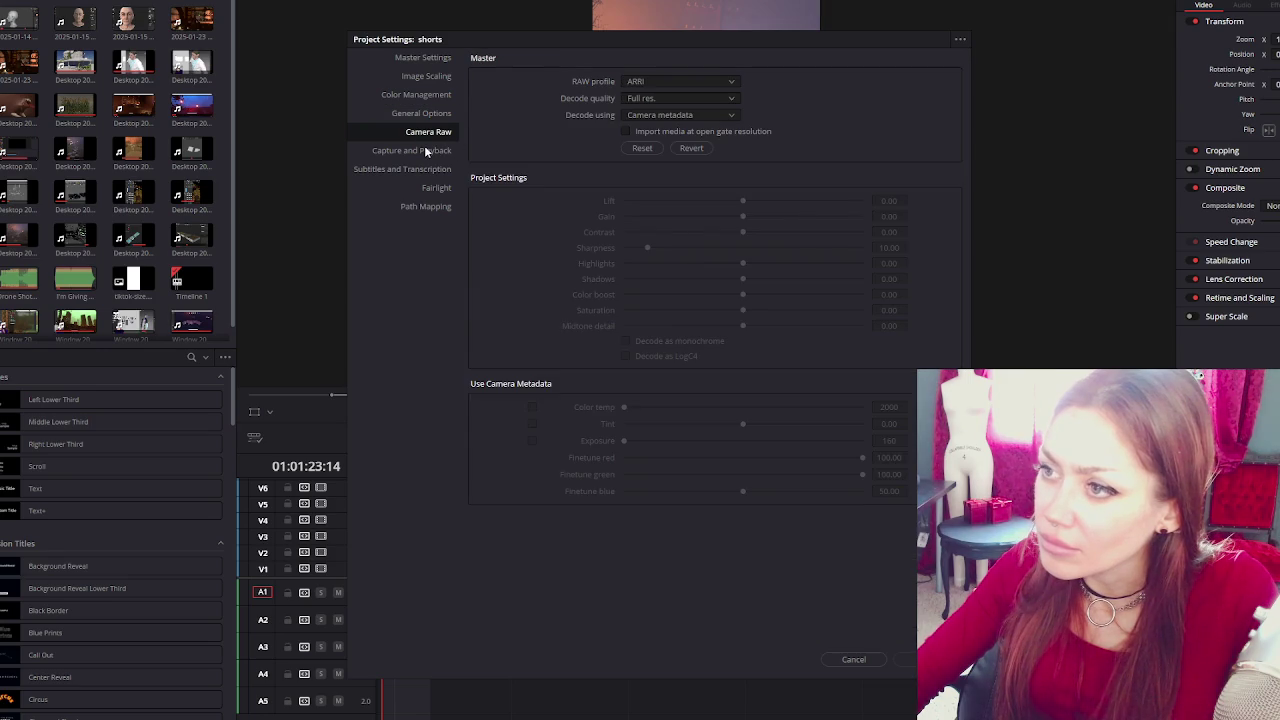
Open Capture and Playback and browse the format list without changing it.
{"action": "left_click", "coordinate": [426, 151]}
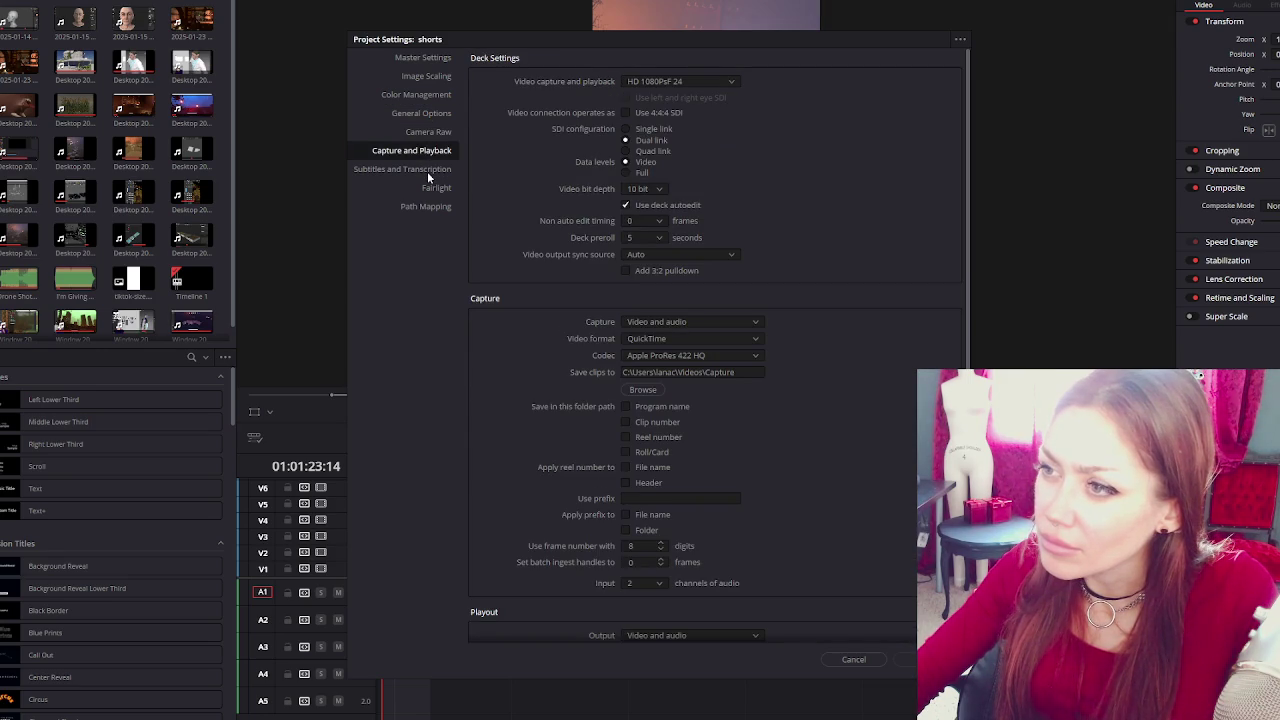
{"action": "left_click", "coordinate": [700, 81]}
{"action": "scroll", "coordinate": [724, 125], "scroll_direction": "down", "scroll_amount": 3}
{"action": "scroll", "coordinate": [715, 130], "scroll_direction": "down", "scroll_amount": 4}
{"action": "scroll", "coordinate": [704, 139], "scroll_direction": "down", "scroll_amount": 3}
{"action": "scroll", "coordinate": [720, 125], "scroll_direction": "up", "scroll_amount": 2}
{"action": "scroll", "coordinate": [720, 124], "scroll_direction": "up", "scroll_amount": 1}
{"action": "scroll", "coordinate": [720, 124], "scroll_direction": "up", "scroll_amount": 1}
{"action": "scroll", "coordinate": [720, 124], "scroll_direction": "up", "scroll_amount": 1}
{"action": "scroll", "coordinate": [720, 124], "scroll_direction": "up", "scroll_amount": 1}
{"action": "left_click", "coordinate": [801, 116]}
Set video capture and playback to 2K 1080p 24 and review the rest of the page.
{"action": "left_click", "coordinate": [687, 84]}
{"action": "scroll", "coordinate": [671, 133], "scroll_direction": "down", "scroll_amount": 2}
{"action": "scroll", "coordinate": [695, 149], "scroll_direction": "down", "scroll_amount": 5}
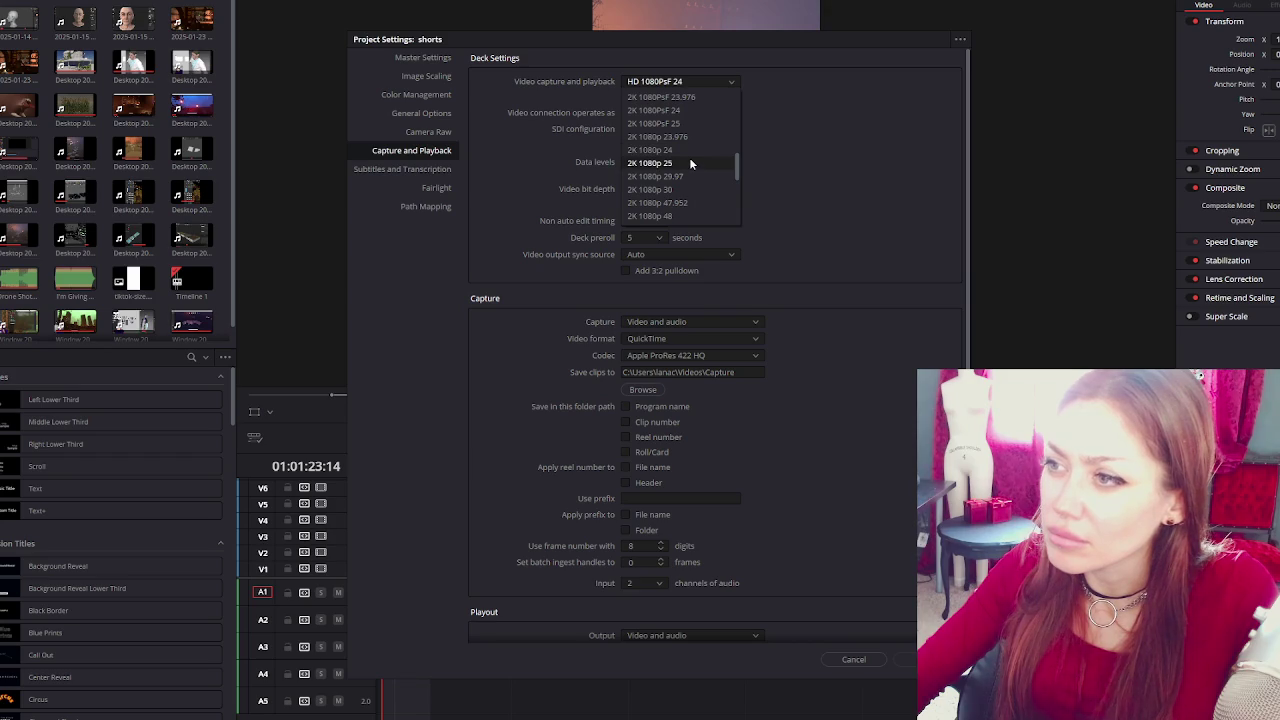
{"action": "left_click", "coordinate": [695, 149]}
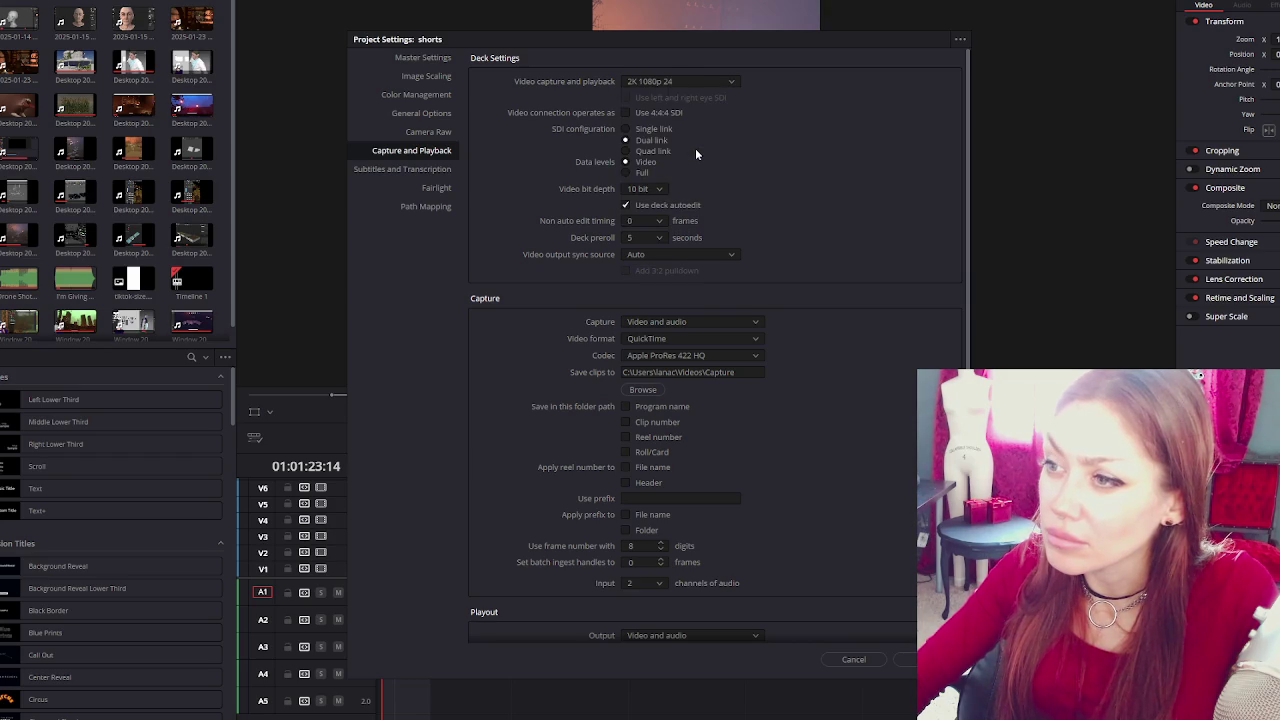
{"action": "scroll", "coordinate": [695, 150], "scroll_direction": "down", "scroll_amount": 1}
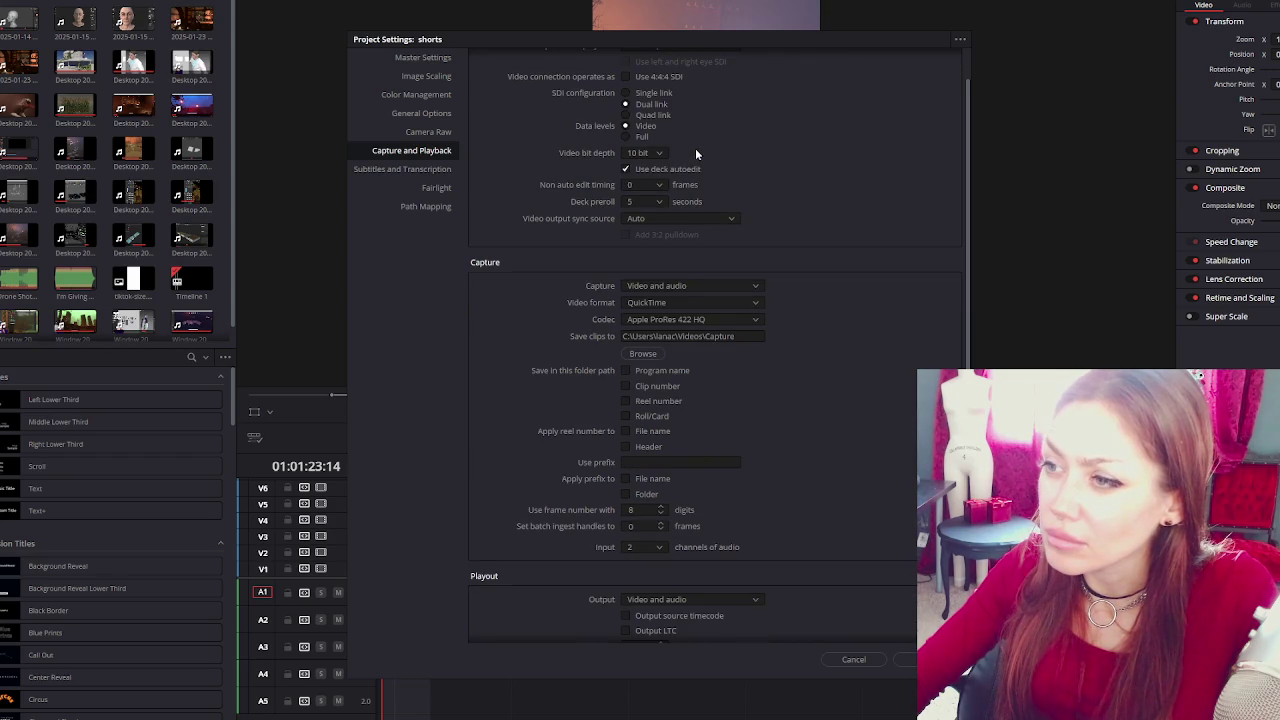
{"action": "scroll", "coordinate": [670, 148], "scroll_direction": "down", "scroll_amount": 1}
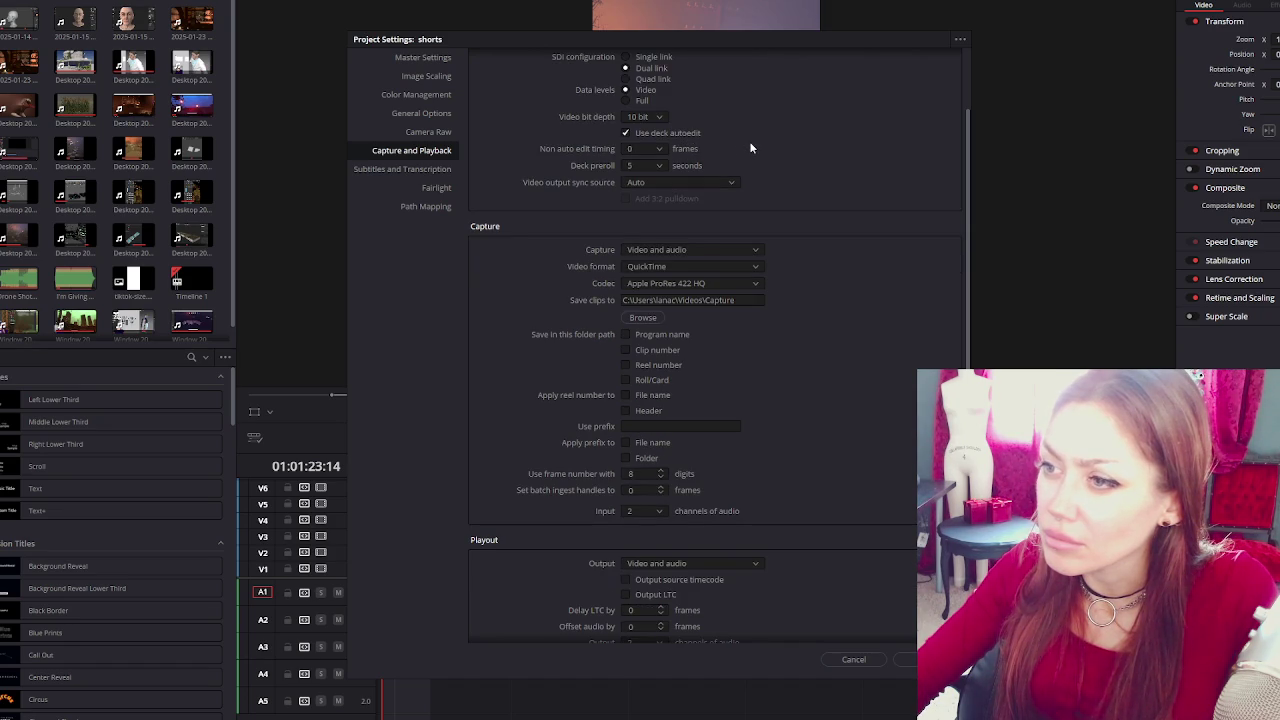
{"action": "scroll", "coordinate": [751, 147], "scroll_direction": "down", "scroll_amount": 1}
{"action": "scroll", "coordinate": [751, 147], "scroll_direction": "down", "scroll_amount": 1}
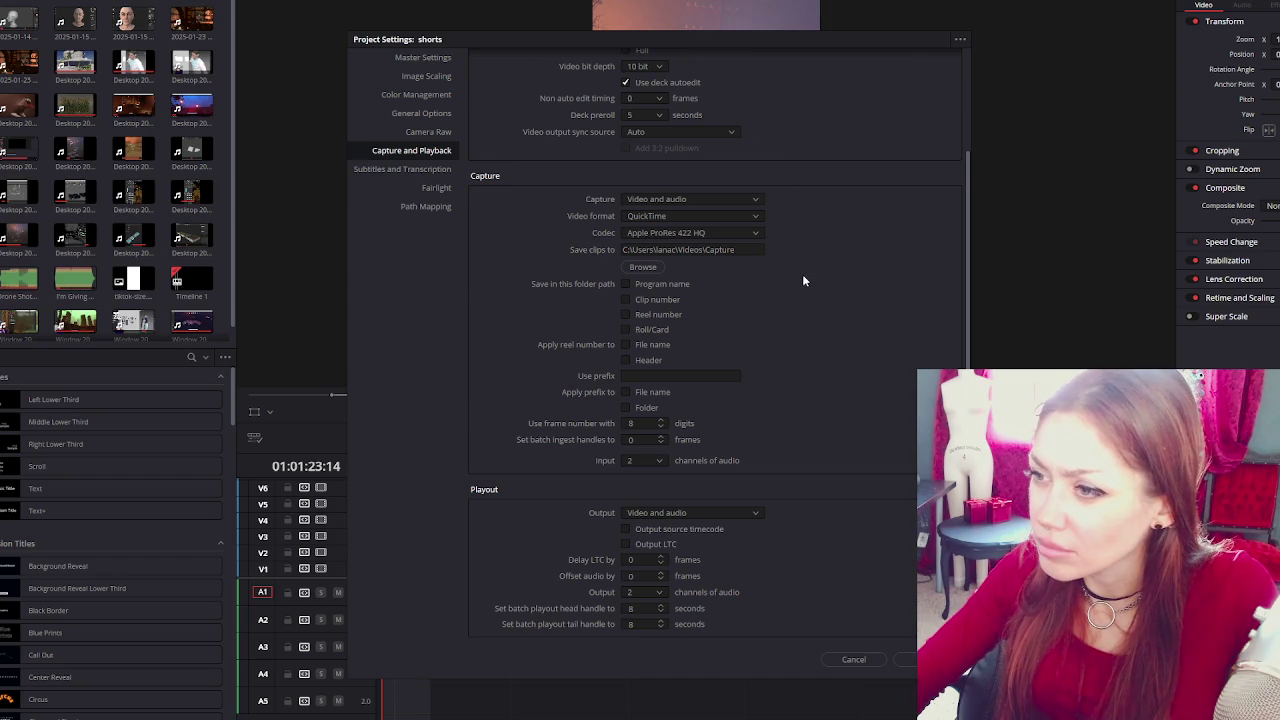
{"action": "scroll", "coordinate": [808, 279], "scroll_direction": "up", "scroll_amount": 3}
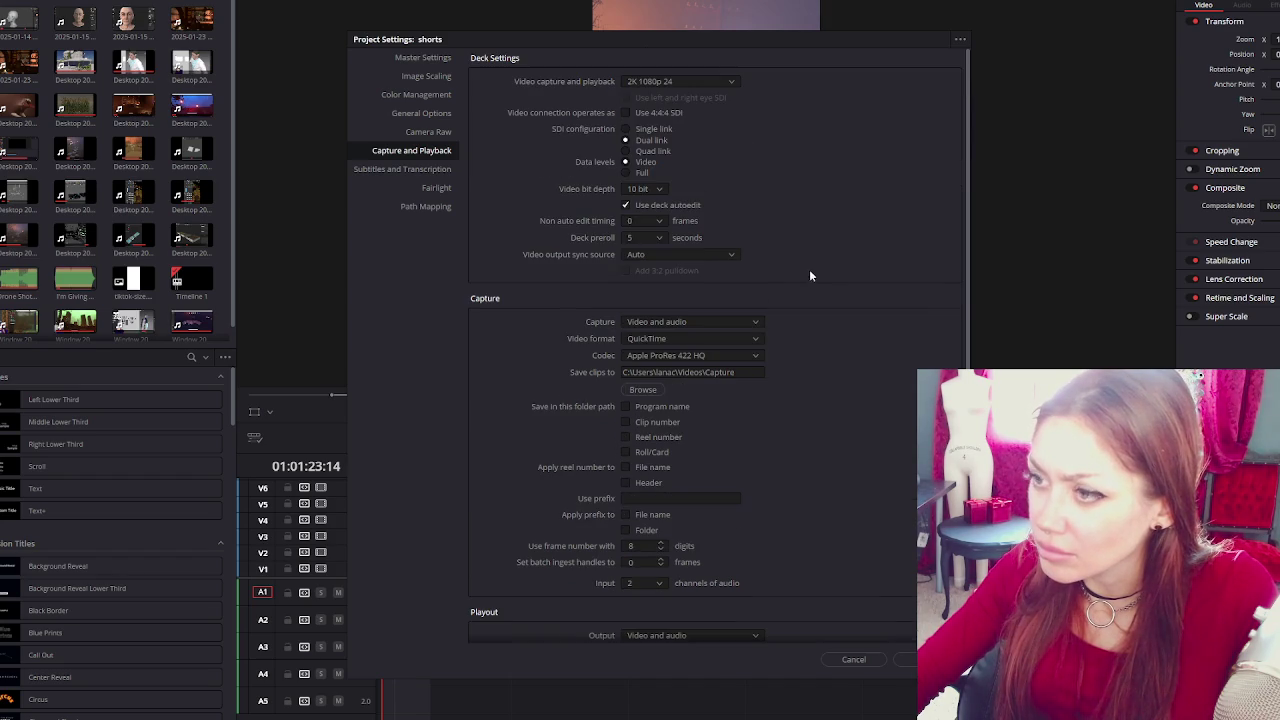
Browse the Subtitles, Fairlight and Path Mapping pages, close Project Settings, and scan the menus.
{"action": "left_click", "coordinate": [427, 169]}
{"action": "left_click", "coordinate": [444, 186]}
{"action": "left_click", "coordinate": [438, 207]}
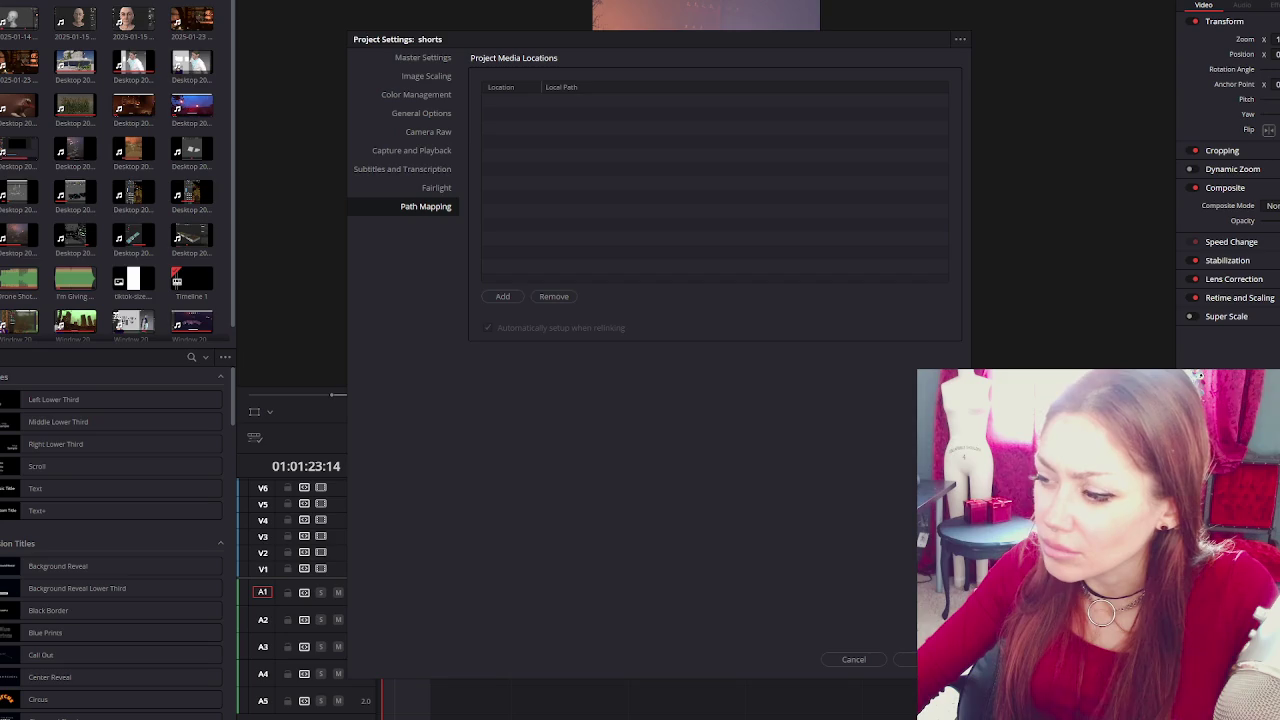
{"action": "left_click", "coordinate": [910, 660]}
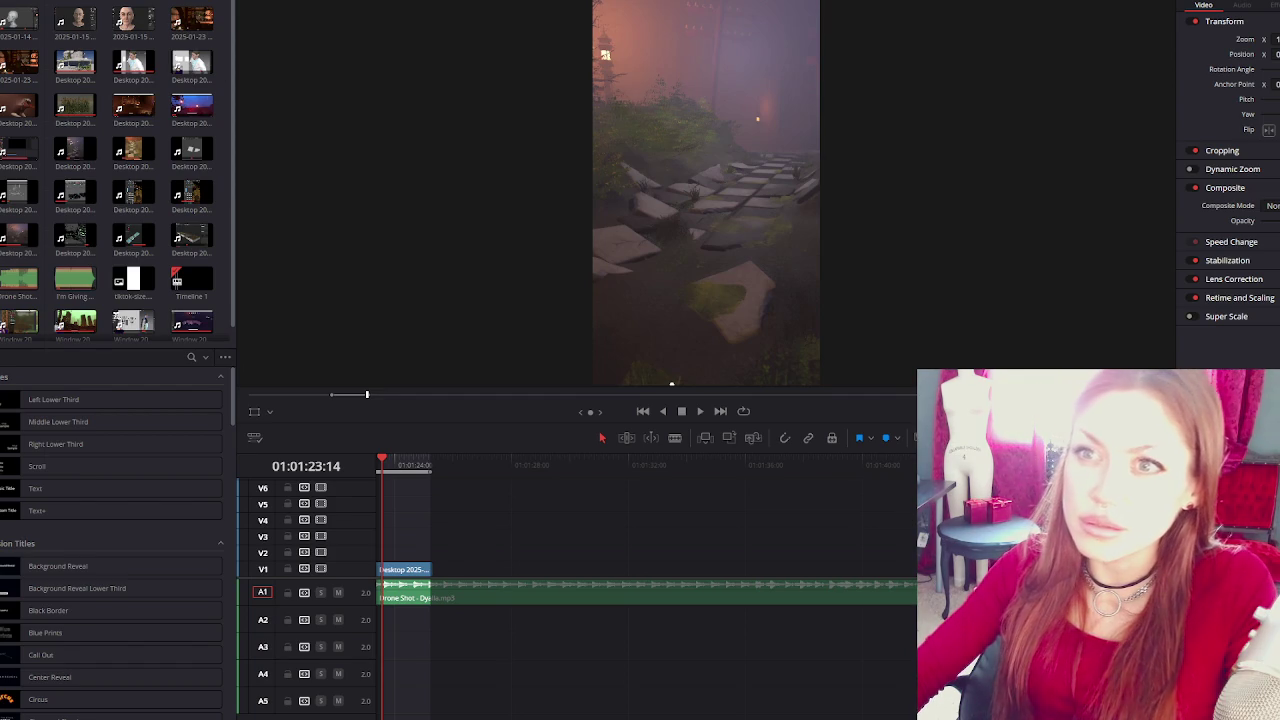
{"action": "left_click", "coordinate": [60, 0]}
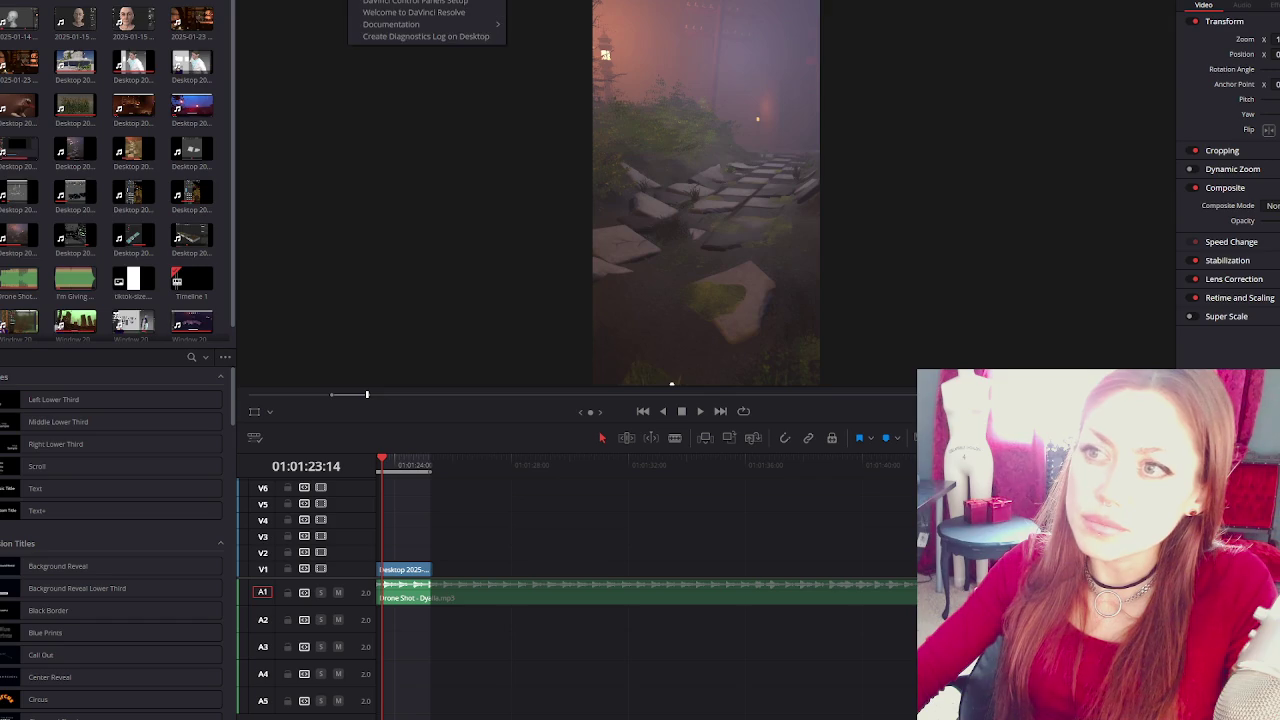
{"action": "left_click", "coordinate": [30, 2]}
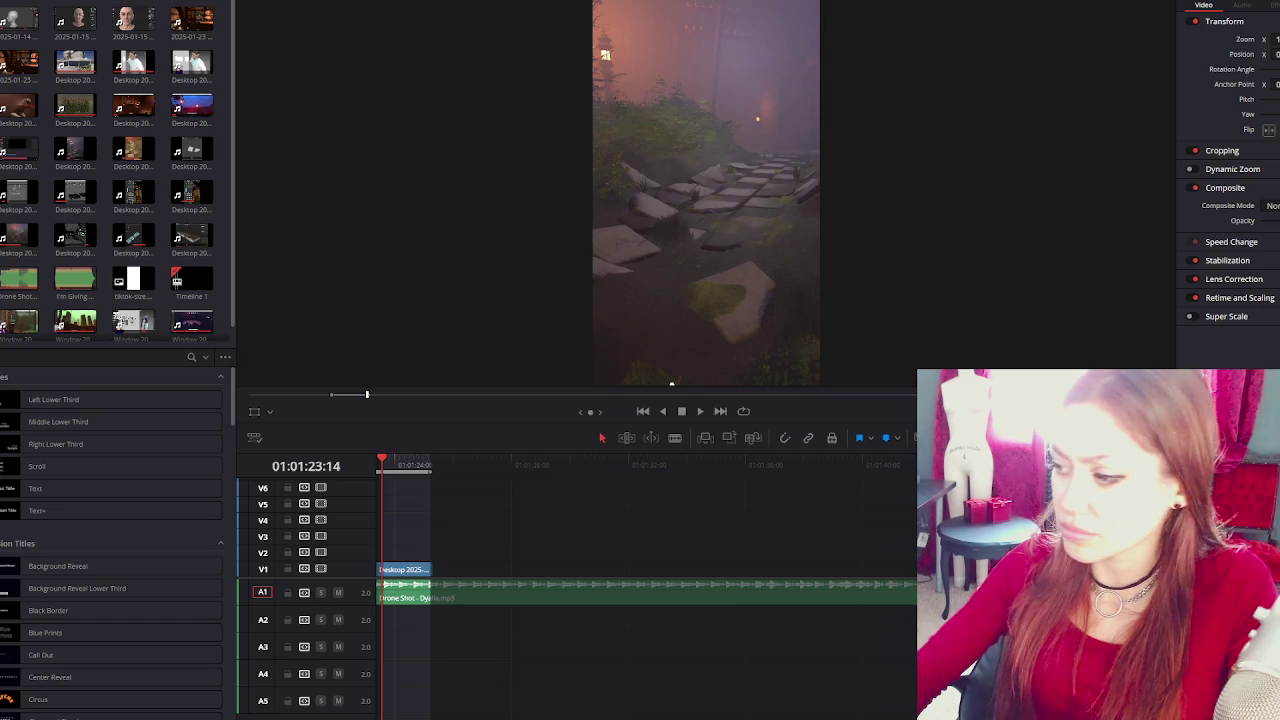
Reopen Project Settings with Shift+9 to check presets, close it, and go to Deliver.
{"action": "key", "text": "shift+9"}
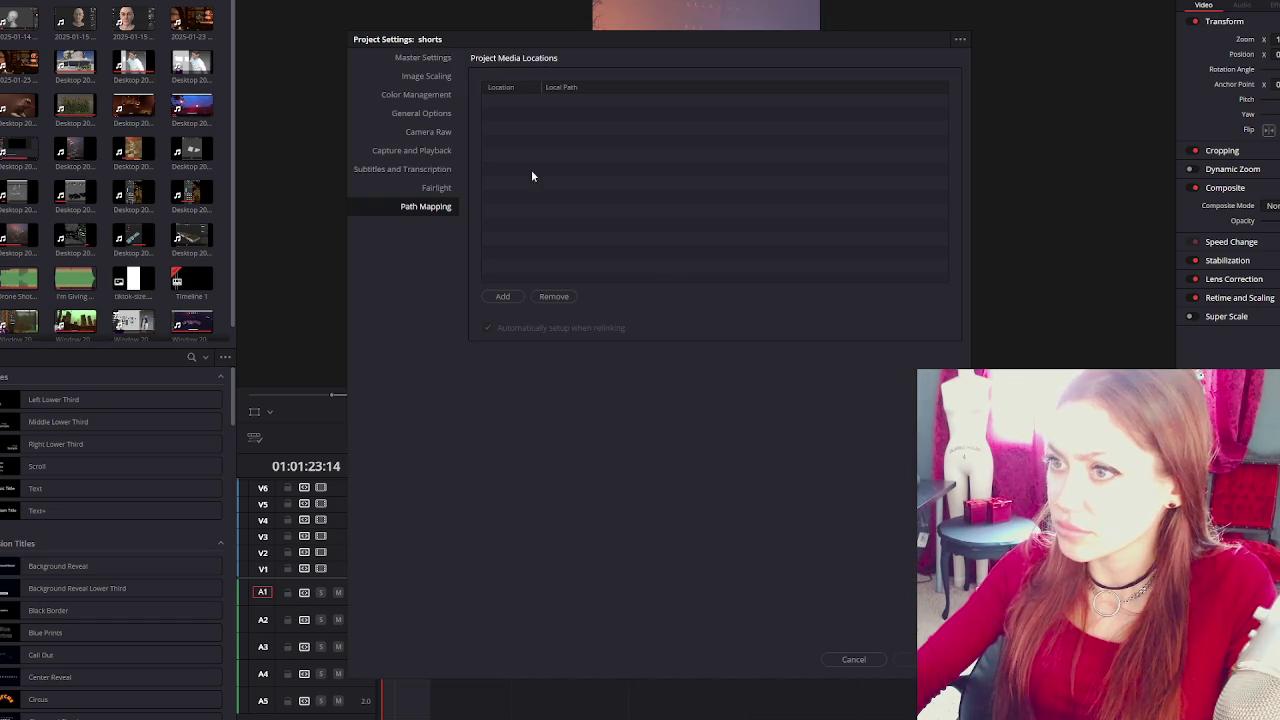
{"action": "left_click", "coordinate": [429, 59]}
{"action": "left_click", "coordinate": [959, 42]}
{"action": "key", "text": "Escape"}
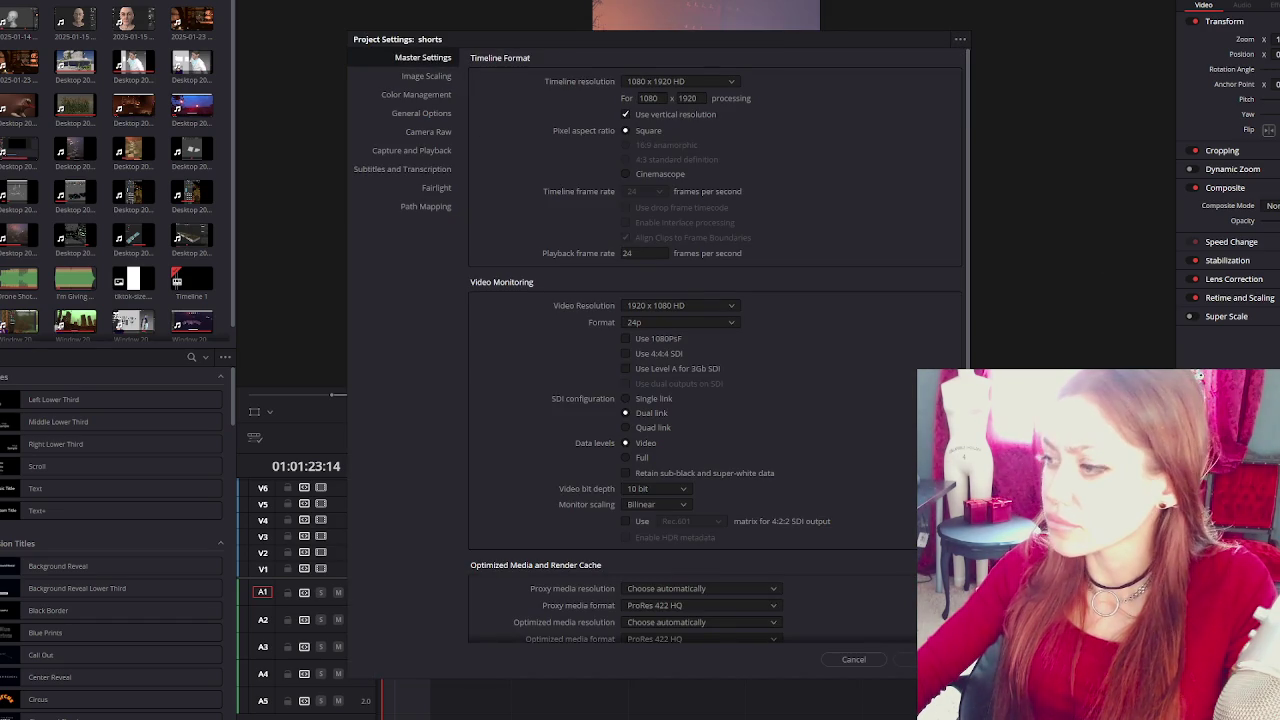
{"action": "left_click", "coordinate": [854, 659]}
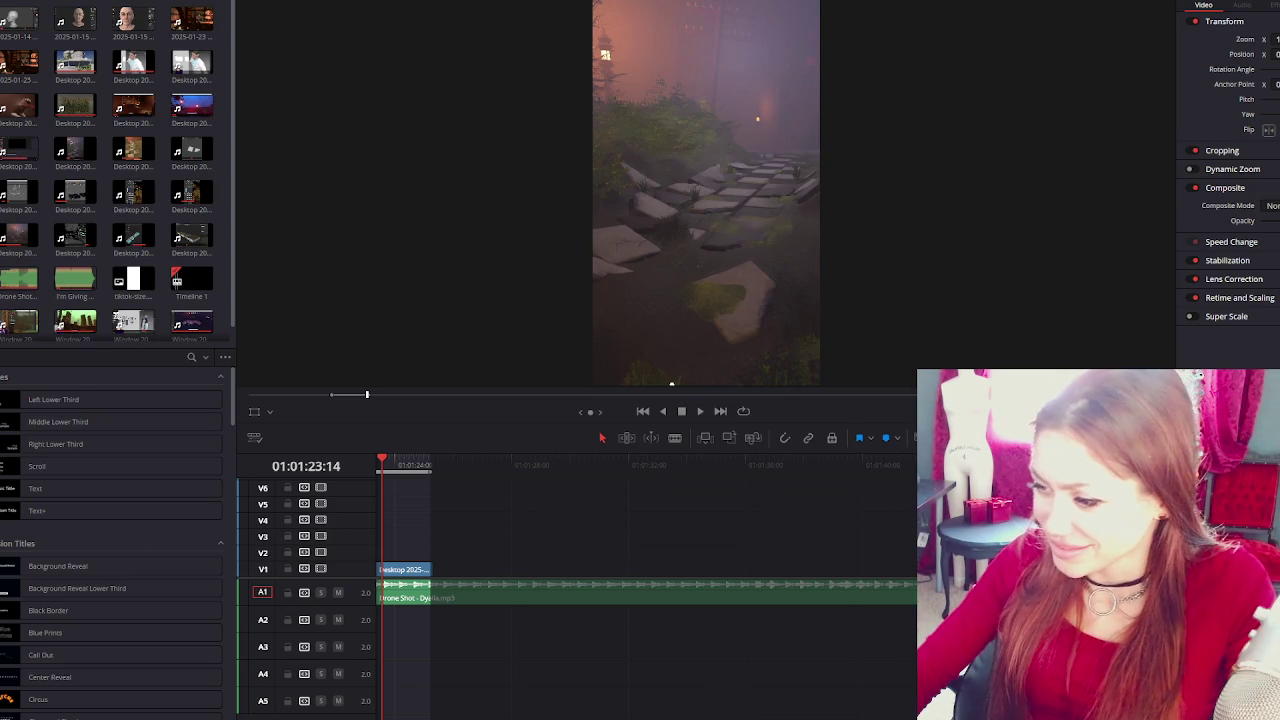
{"action": "key", "text": "shift+8"}
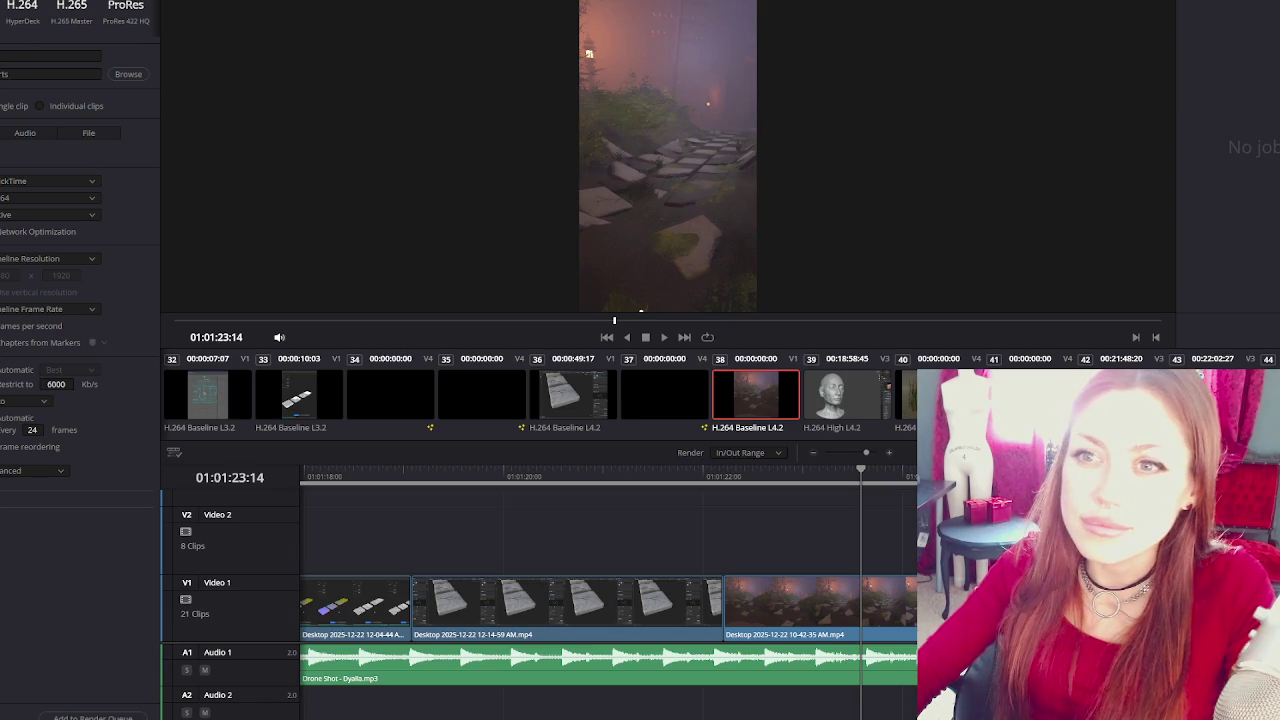
Switch the render settings from the audio options back to the video settings.
{"action": "left_click", "coordinate": [20, 56]}
{"action": "left_click", "coordinate": [20, 135]}
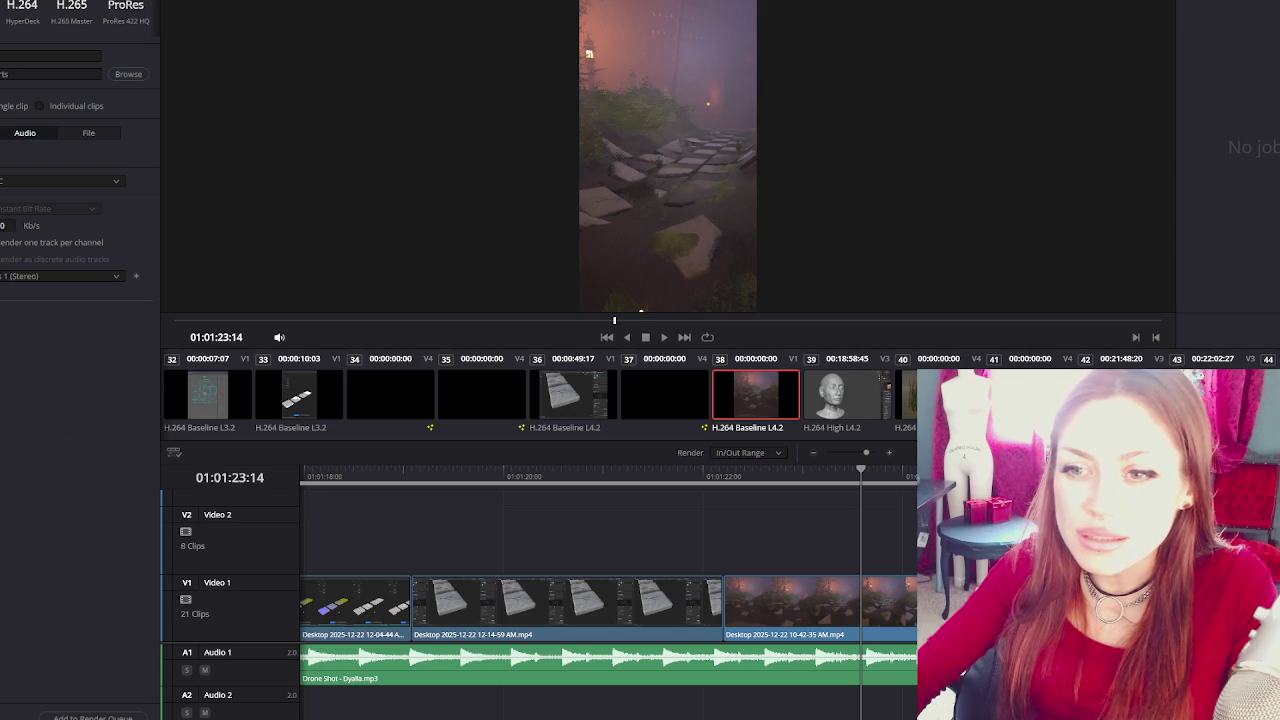
{"action": "left_click", "coordinate": [3, 133]}
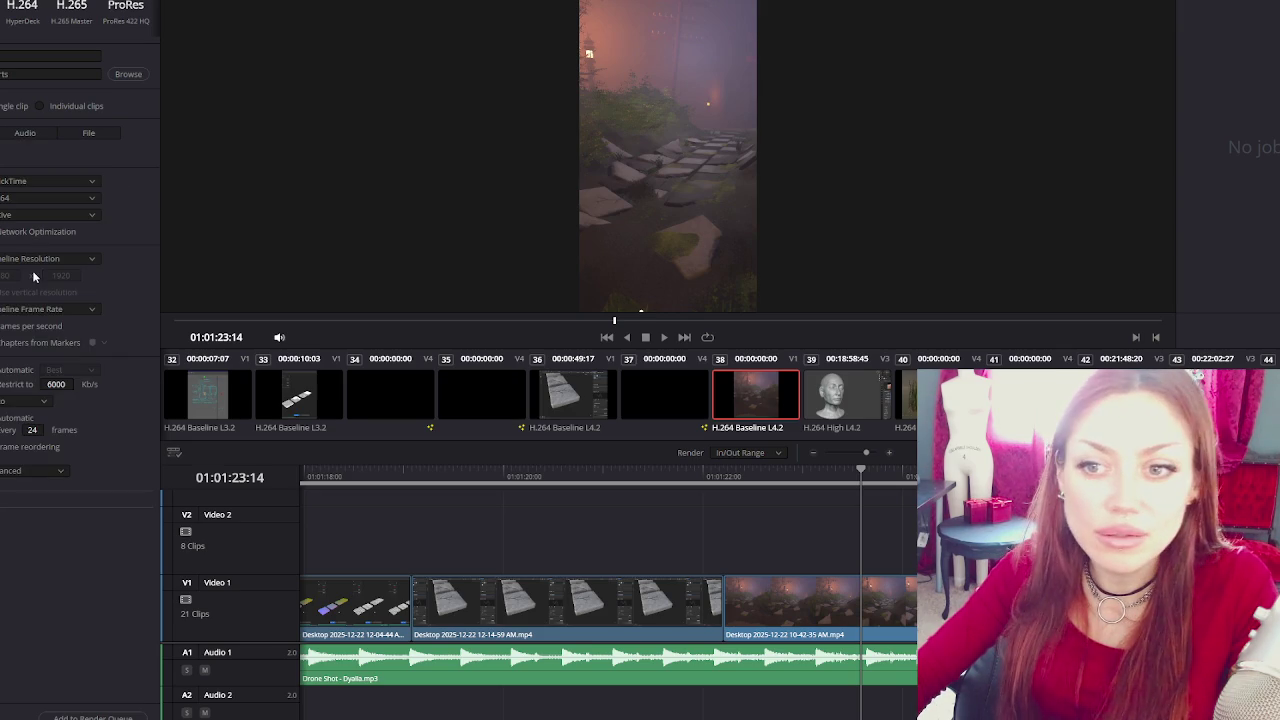
Confirm the QuickTime format with H.264 codec and keep the vertical 1080 x 1920 resolution.
{"action": "left_click", "coordinate": [35, 199]}
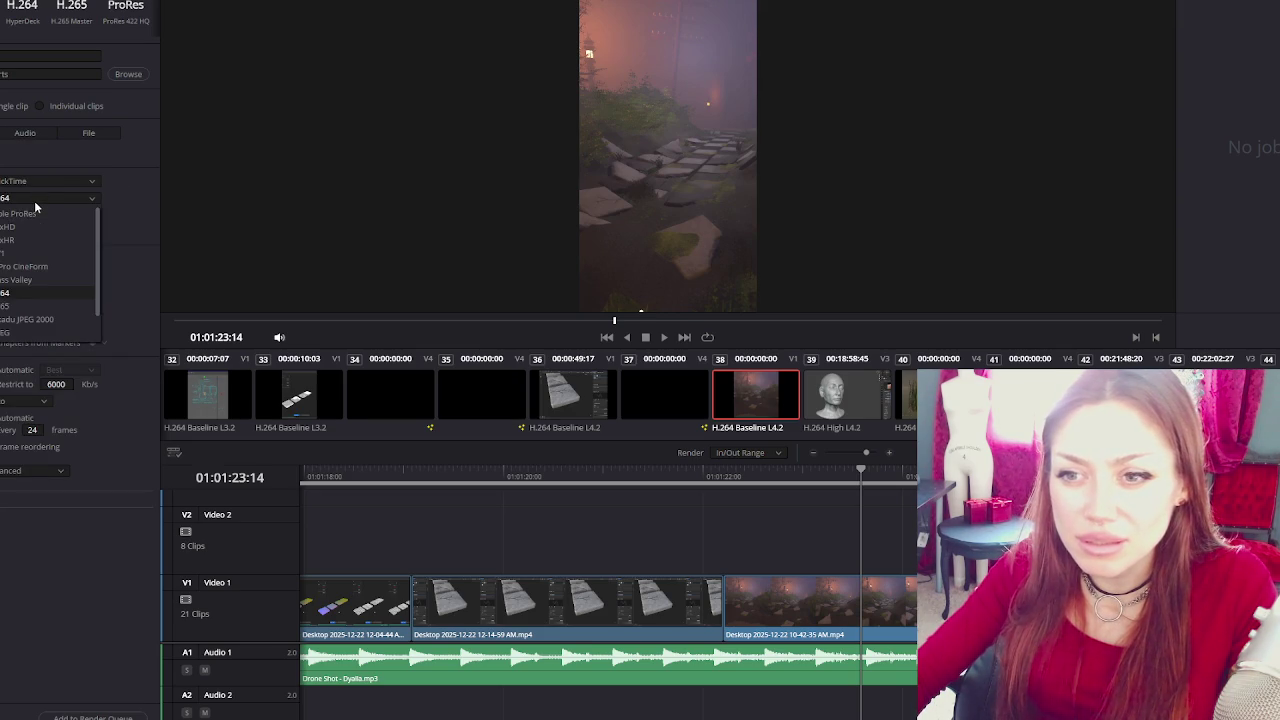
{"action": "left_click", "coordinate": [80, 180]}
{"action": "left_click", "coordinate": [80, 180]}
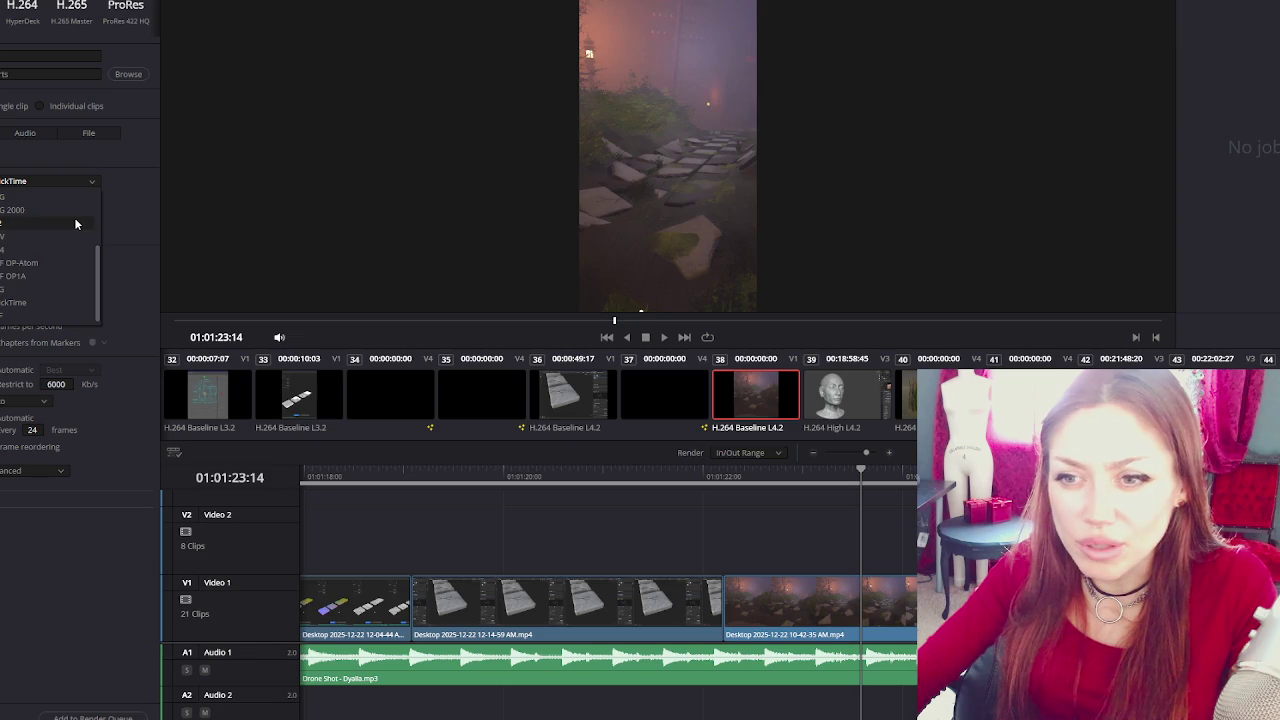
{"action": "left_click", "coordinate": [123, 197]}
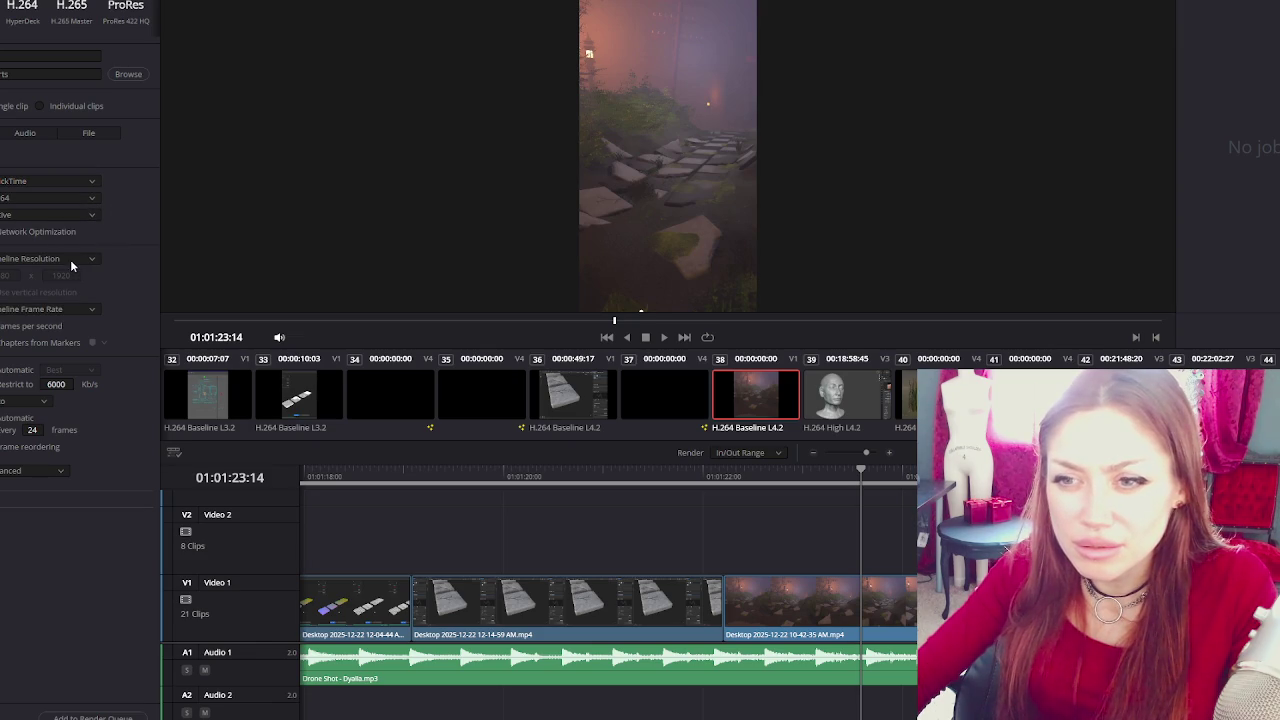
{"action": "left_click", "coordinate": [80, 257]}
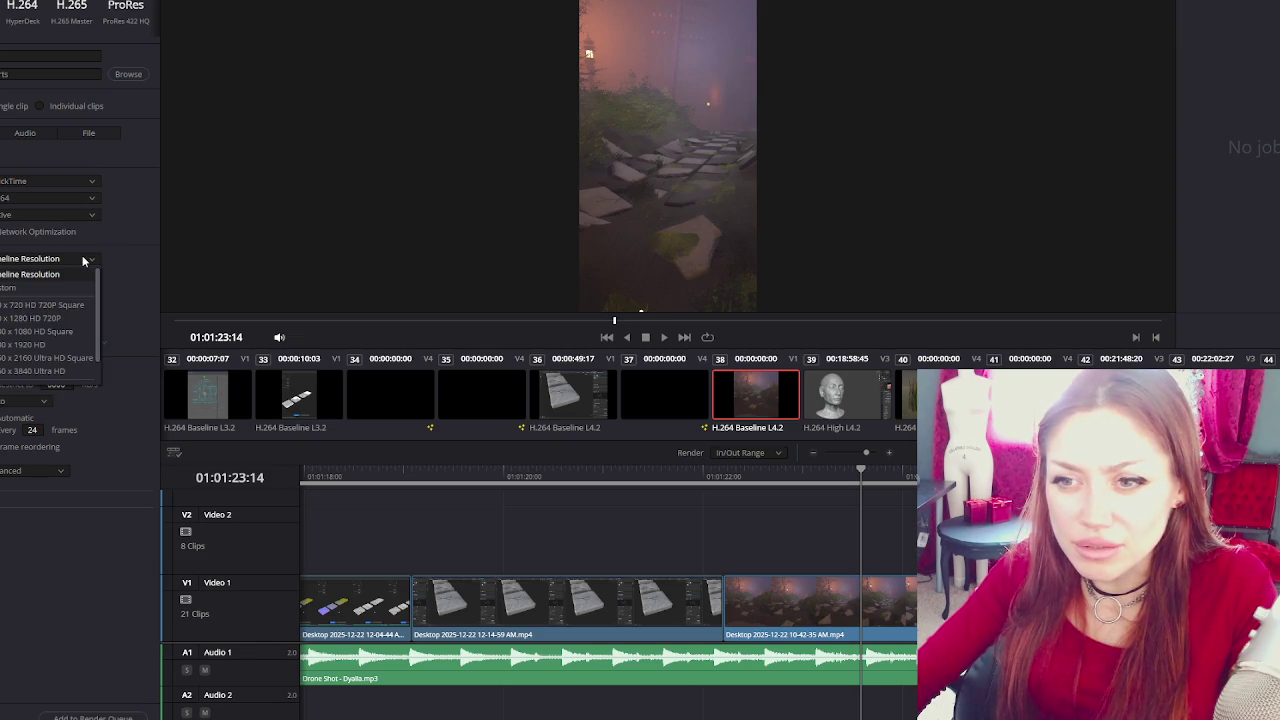
{"action": "left_click", "coordinate": [45, 344]}
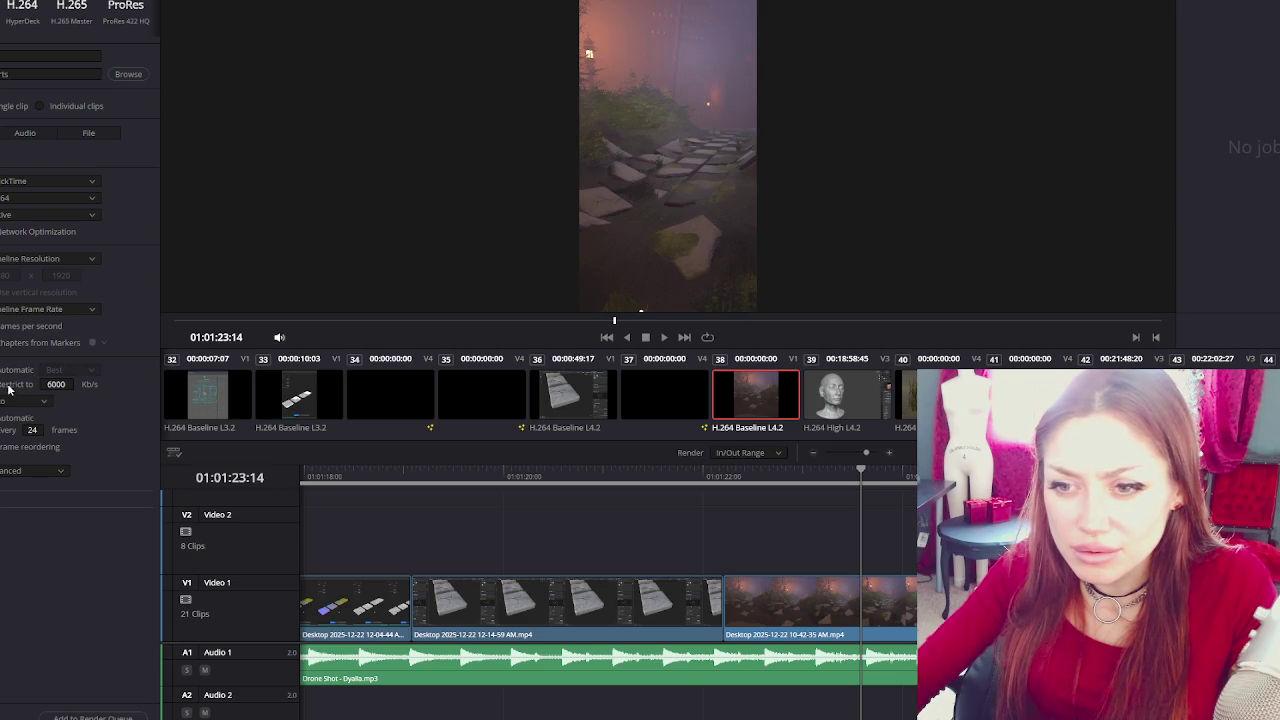
{"action": "left_click", "coordinate": [40, 402]}
{"action": "left_click", "coordinate": [108, 414]}
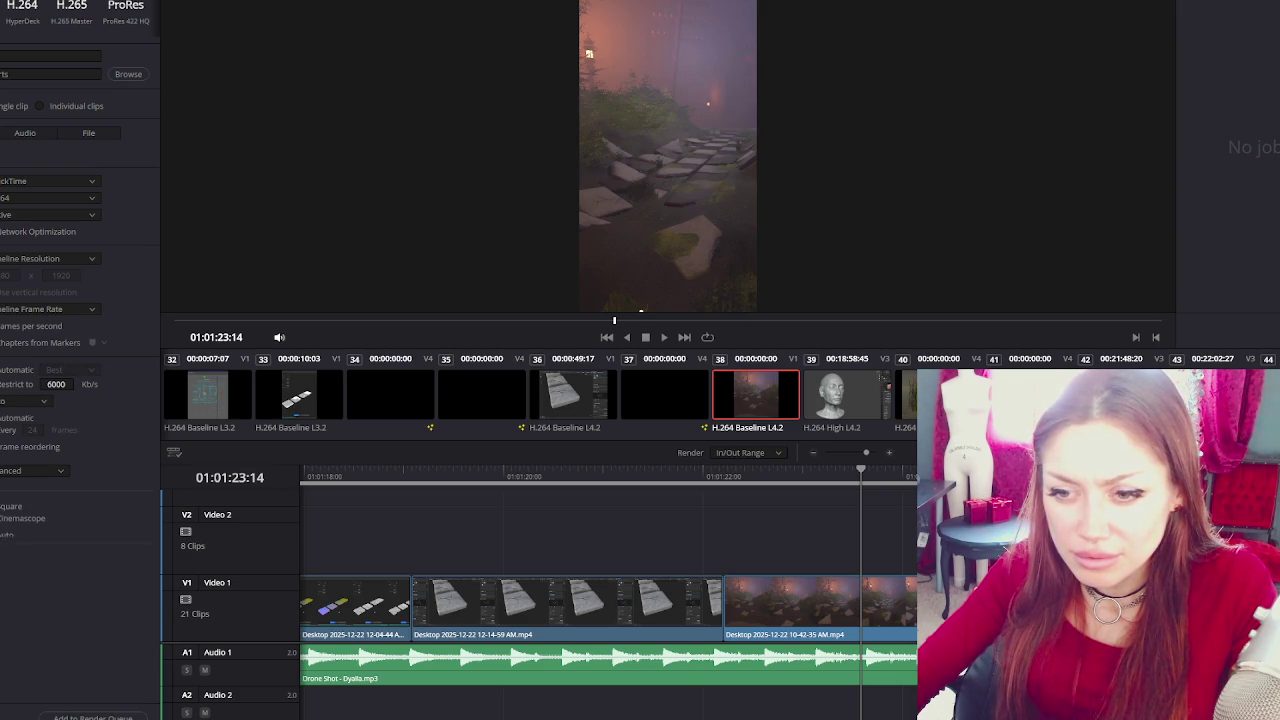
{"action": "scroll", "coordinate": [80, 400], "scroll_direction": "down", "scroll_amount": 2}
{"action": "scroll", "coordinate": [80, 400], "scroll_direction": "down", "scroll_amount": 1}
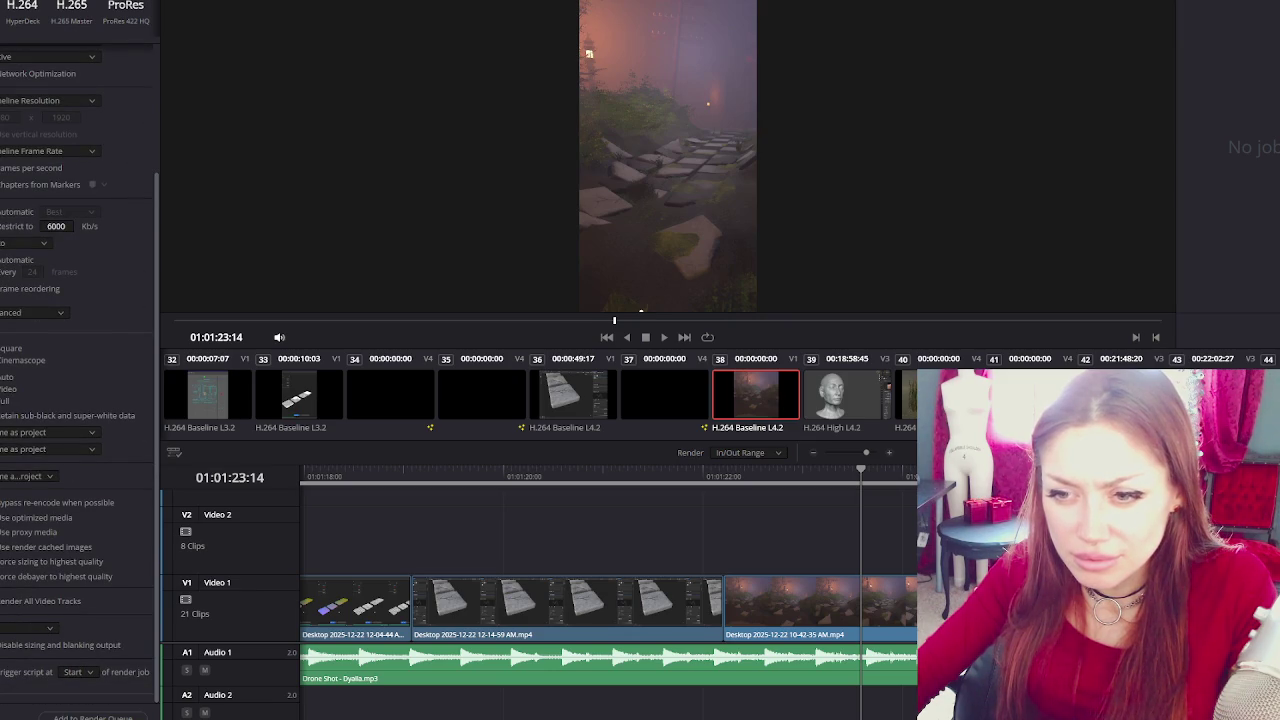
{"action": "scroll", "coordinate": [80, 380], "scroll_direction": "down", "scroll_amount": 2}
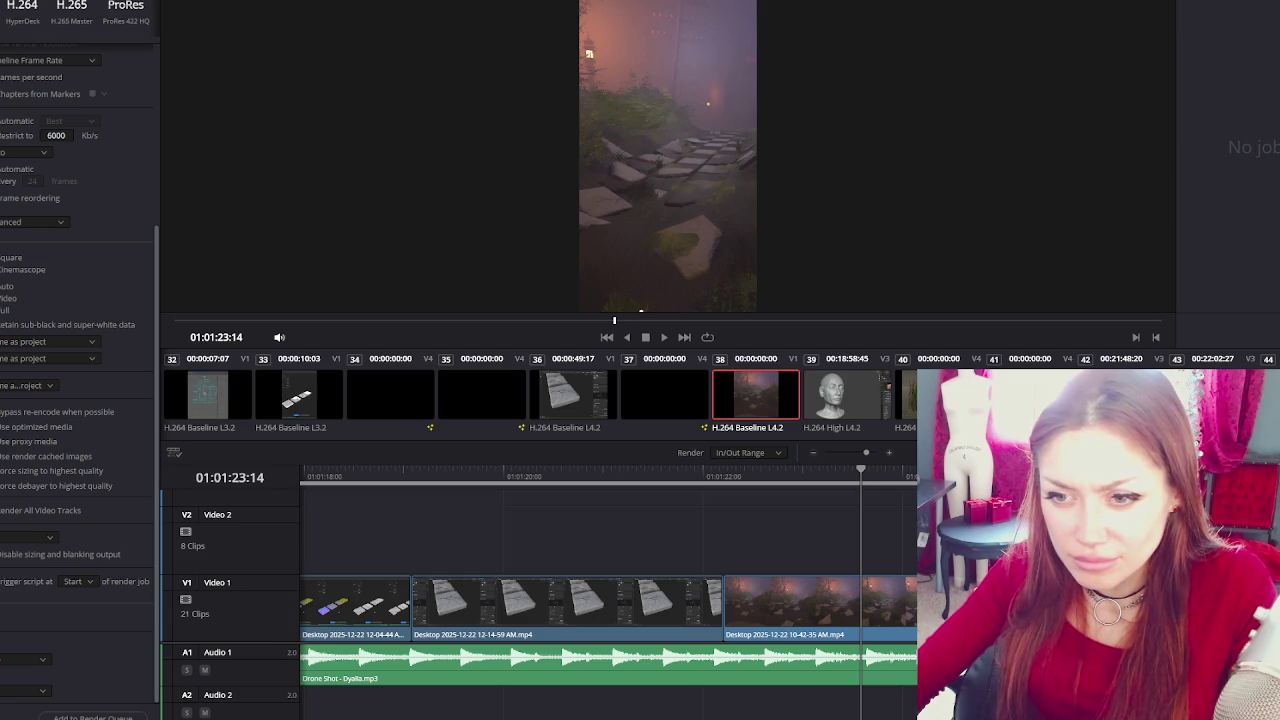
{"action": "scroll", "coordinate": [80, 380], "scroll_direction": "up", "scroll_amount": 3}
{"action": "scroll", "coordinate": [80, 380], "scroll_direction": "up", "scroll_amount": 2}
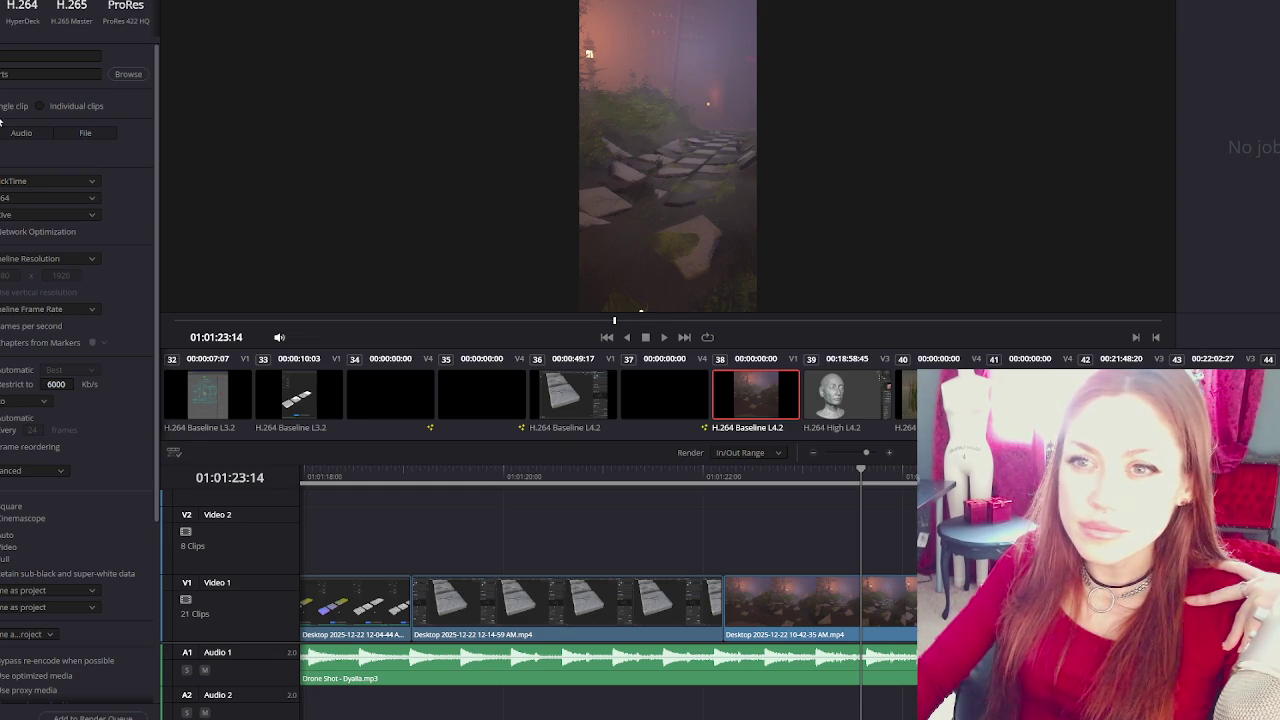
{"action": "left_click", "coordinate": [73, 134]}
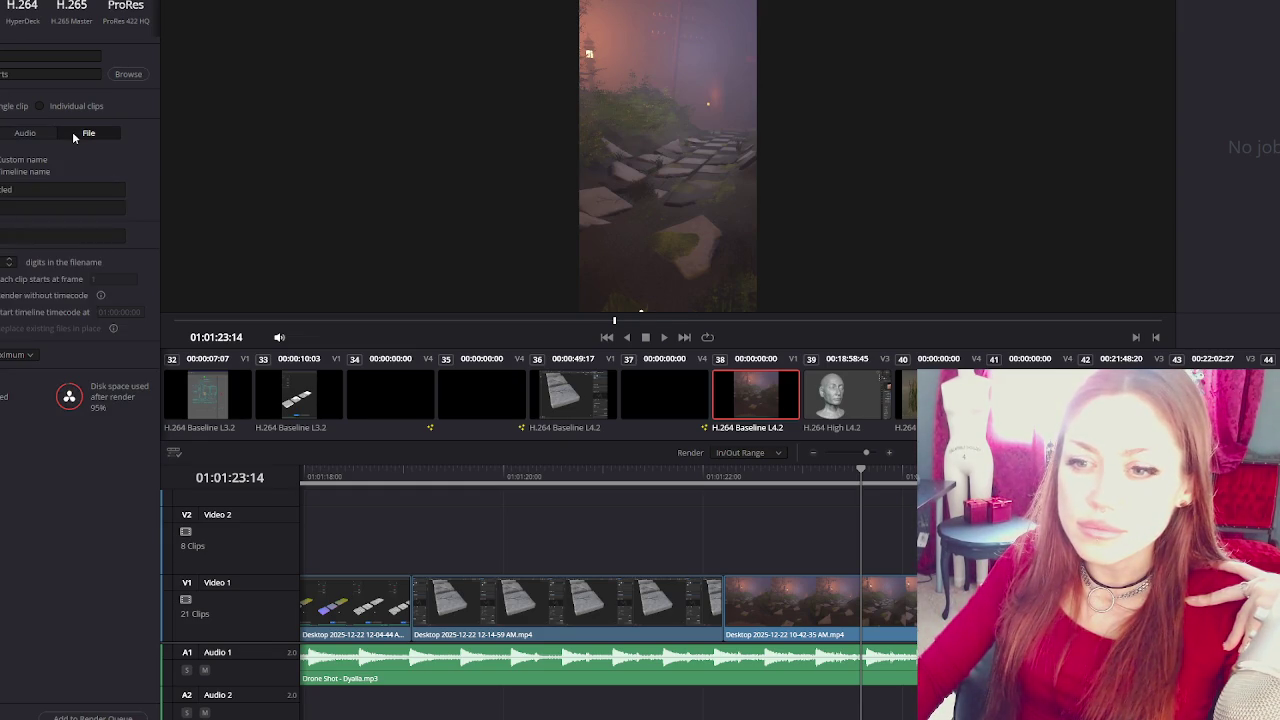
{"action": "left_click", "coordinate": [1, 132]}
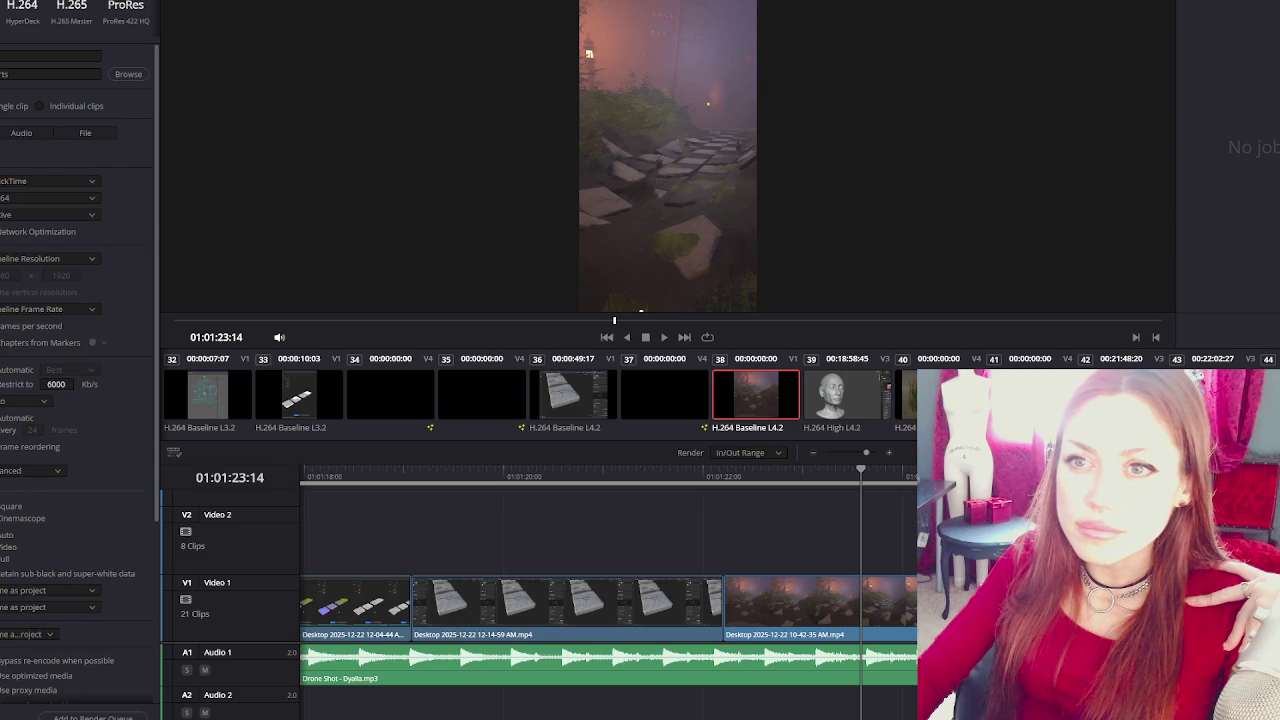
{"action": "left_click", "coordinate": [70, 10]}
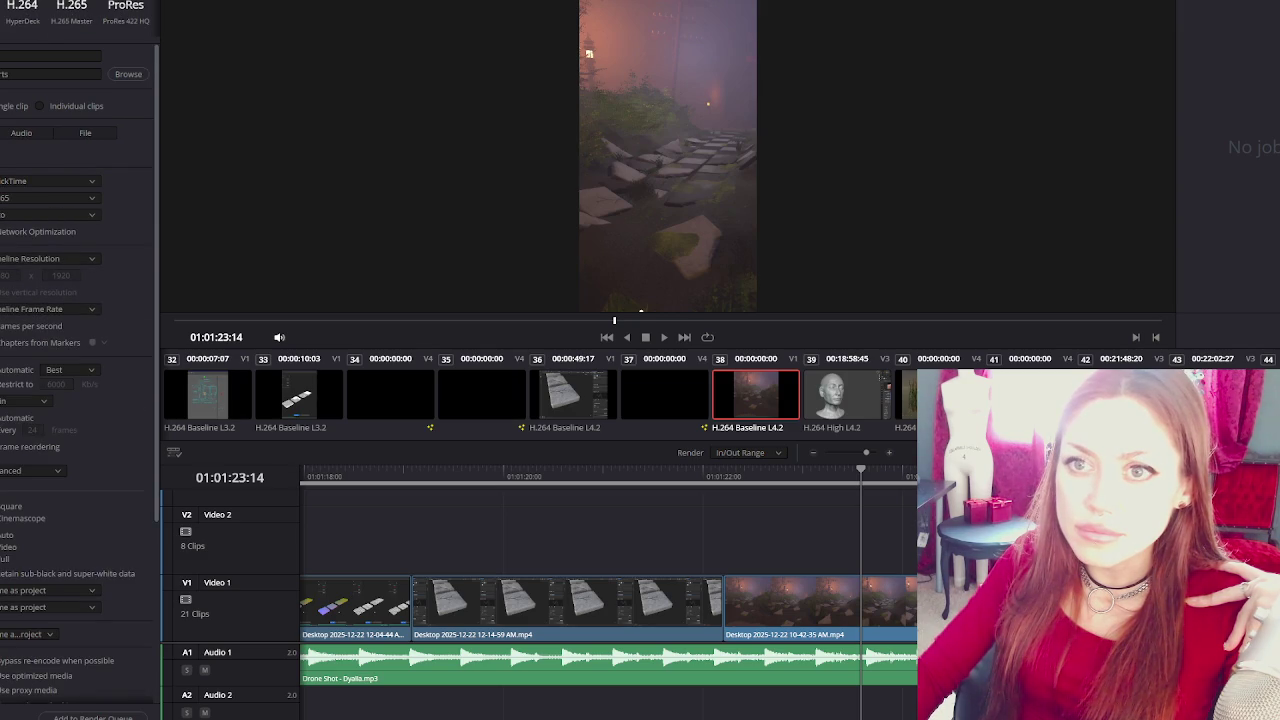
{"action": "scroll", "coordinate": [149, 38], "scroll_direction": "up", "scroll_amount": 2}
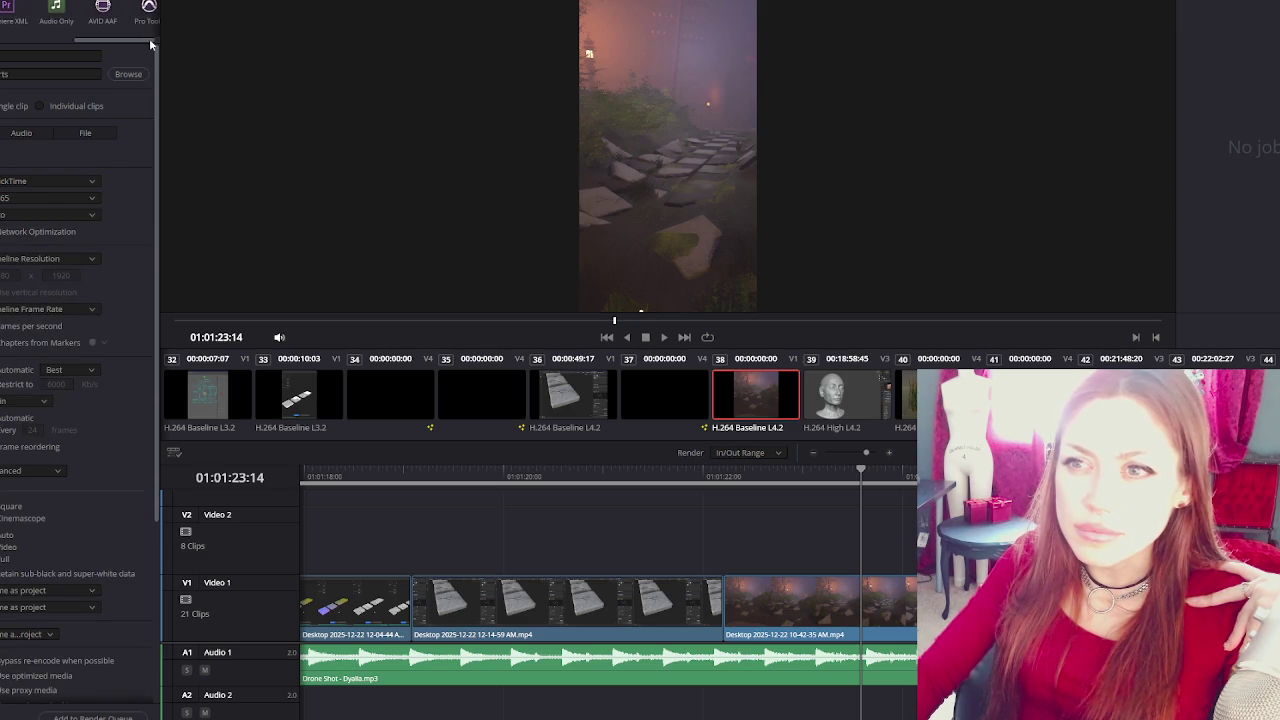
{"action": "scroll", "coordinate": [149, 38], "scroll_direction": "down", "scroll_amount": 2}
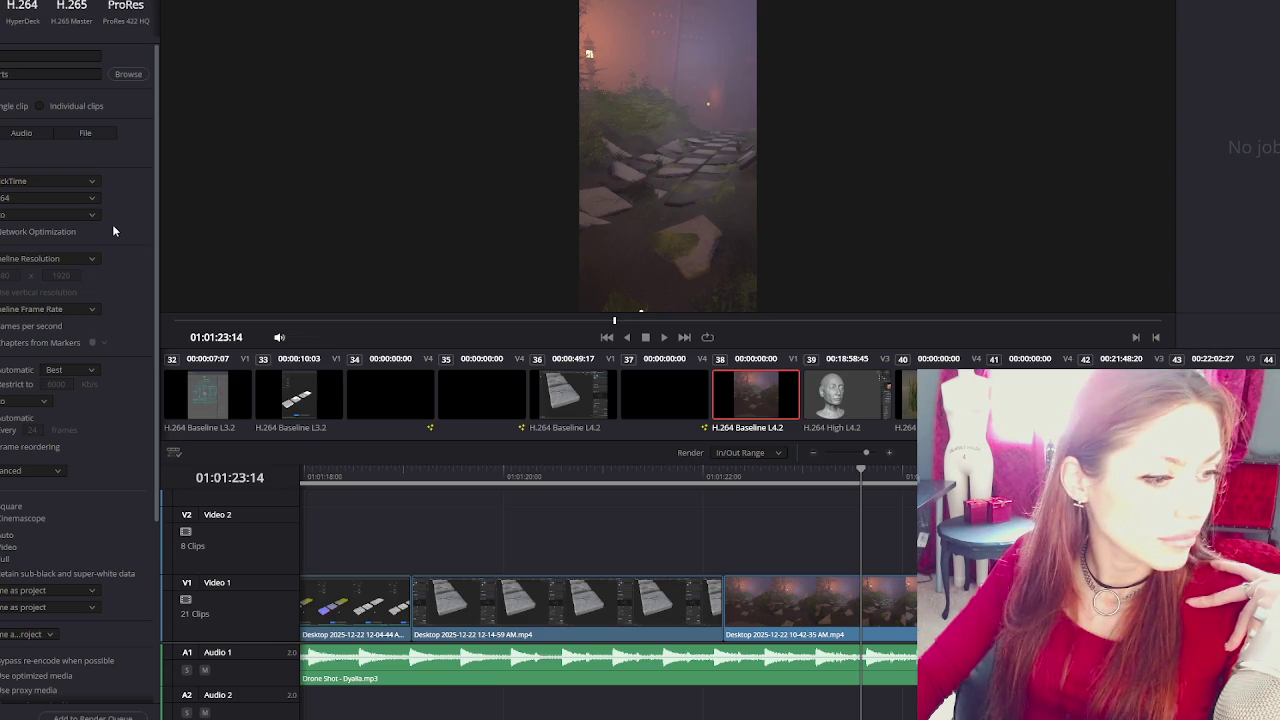
{"action": "scroll", "coordinate": [113, 231], "scroll_direction": "down", "scroll_amount": 2}
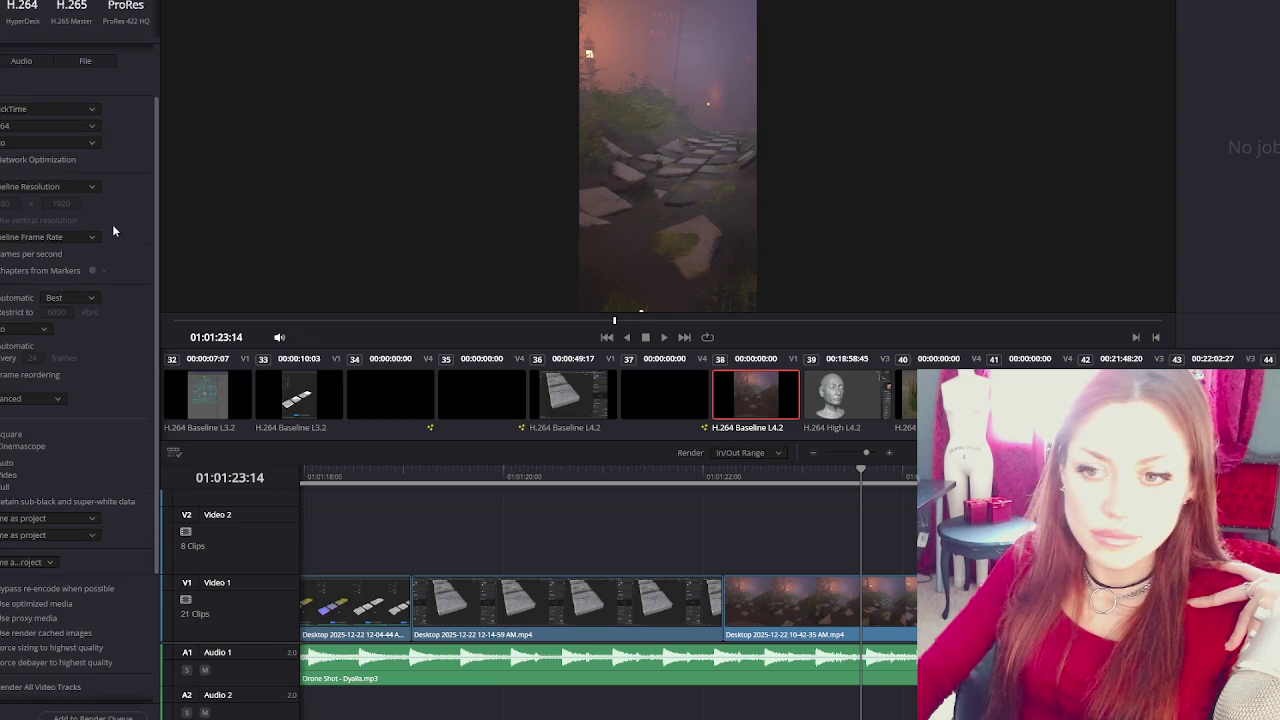
{"action": "left_click", "coordinate": [89, 238]}
{"action": "left_click", "coordinate": [110, 238]}
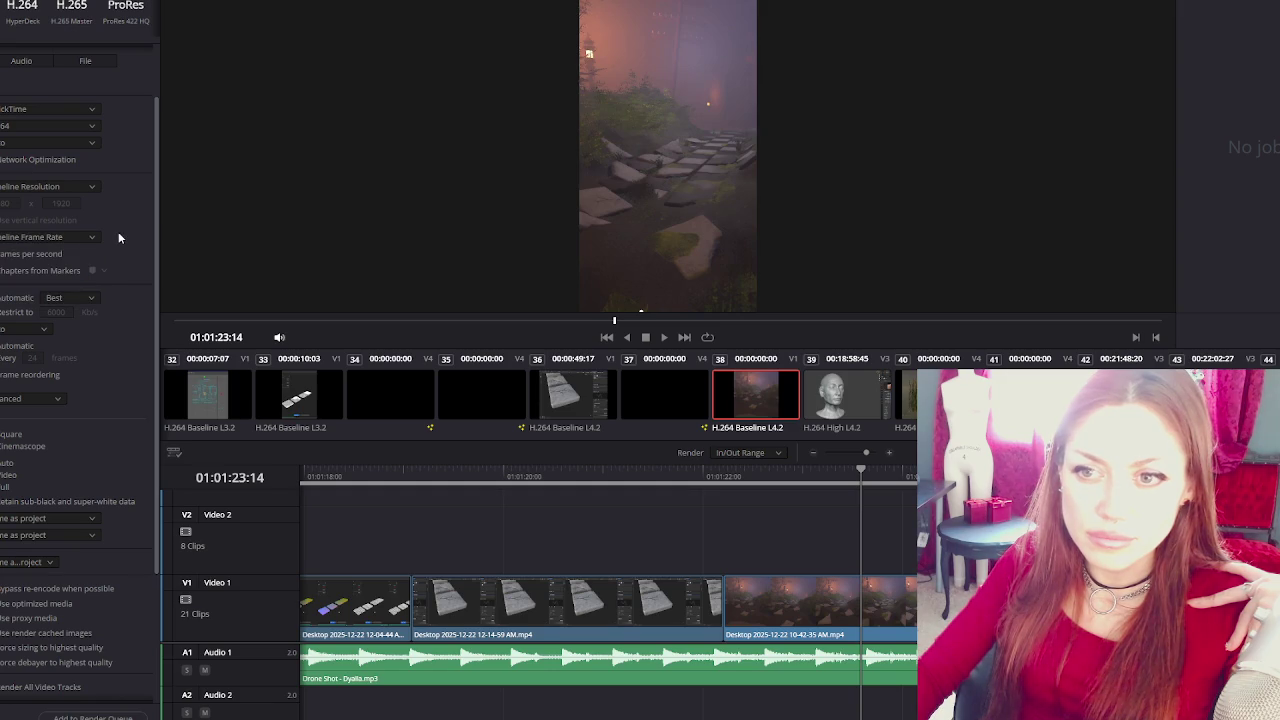
{"action": "left_click", "coordinate": [80, 186]}
{"action": "left_click", "coordinate": [115, 186]}
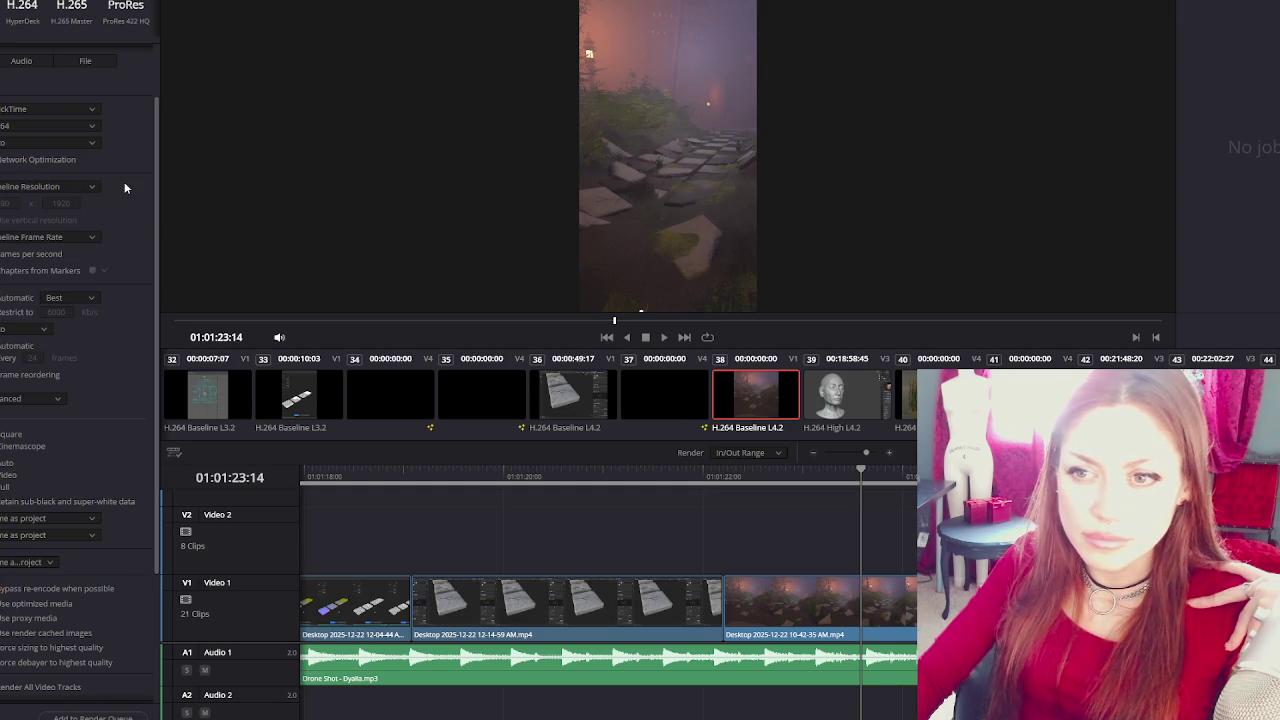
{"action": "scroll", "coordinate": [115, 197], "scroll_direction": "down", "scroll_amount": 3}
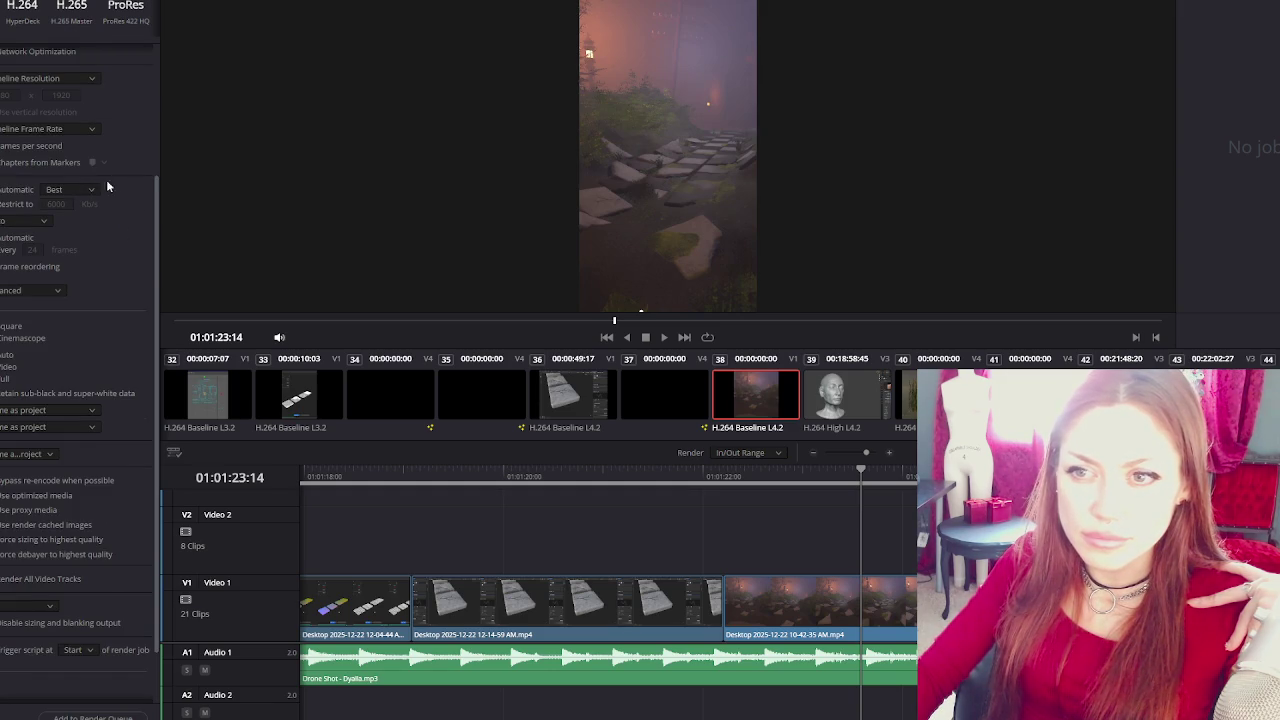
{"action": "left_click", "coordinate": [102, 164]}
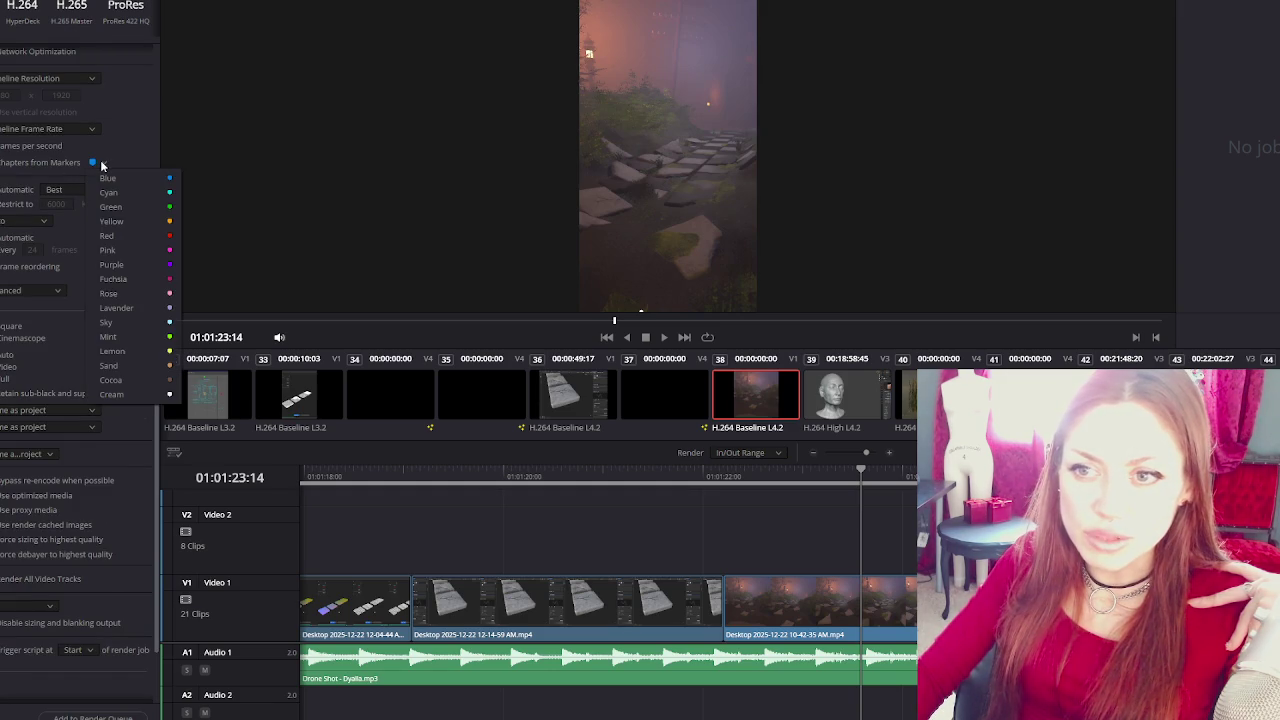
{"action": "left_click", "coordinate": [151, 160]}
{"action": "scroll", "coordinate": [90, 174], "scroll_direction": "down", "scroll_amount": 1}
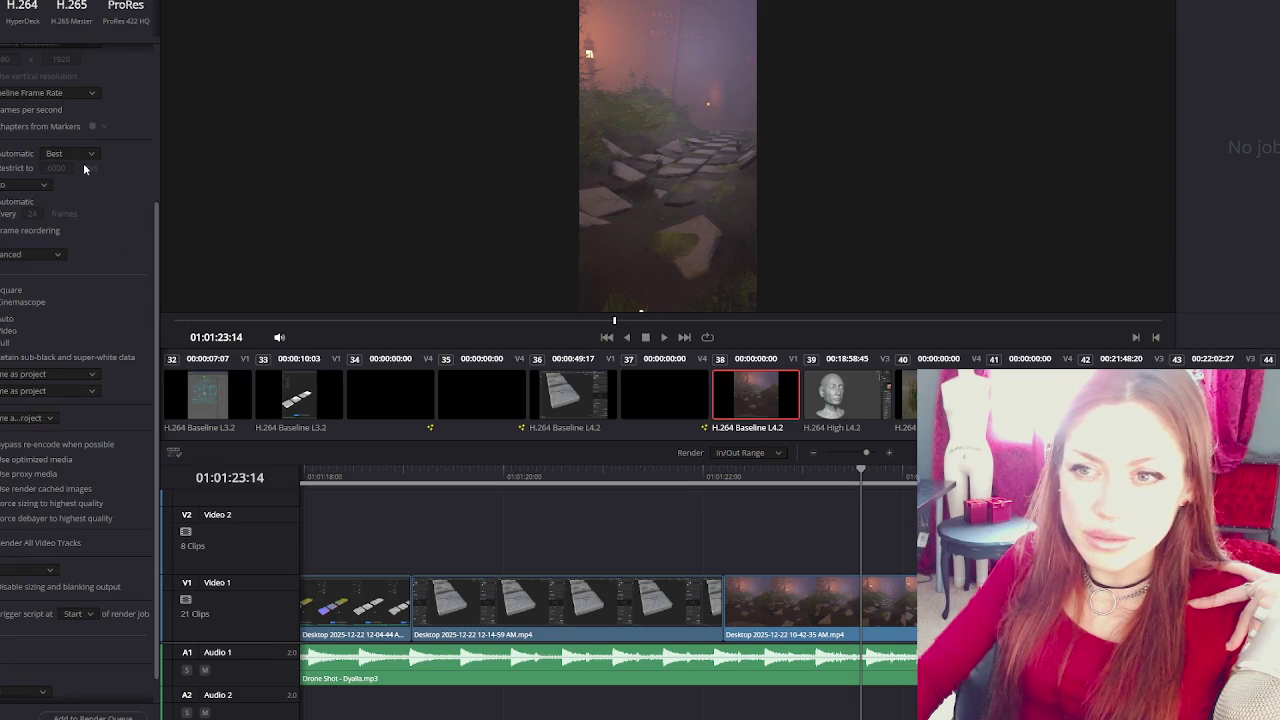
{"action": "left_click", "coordinate": [91, 155]}
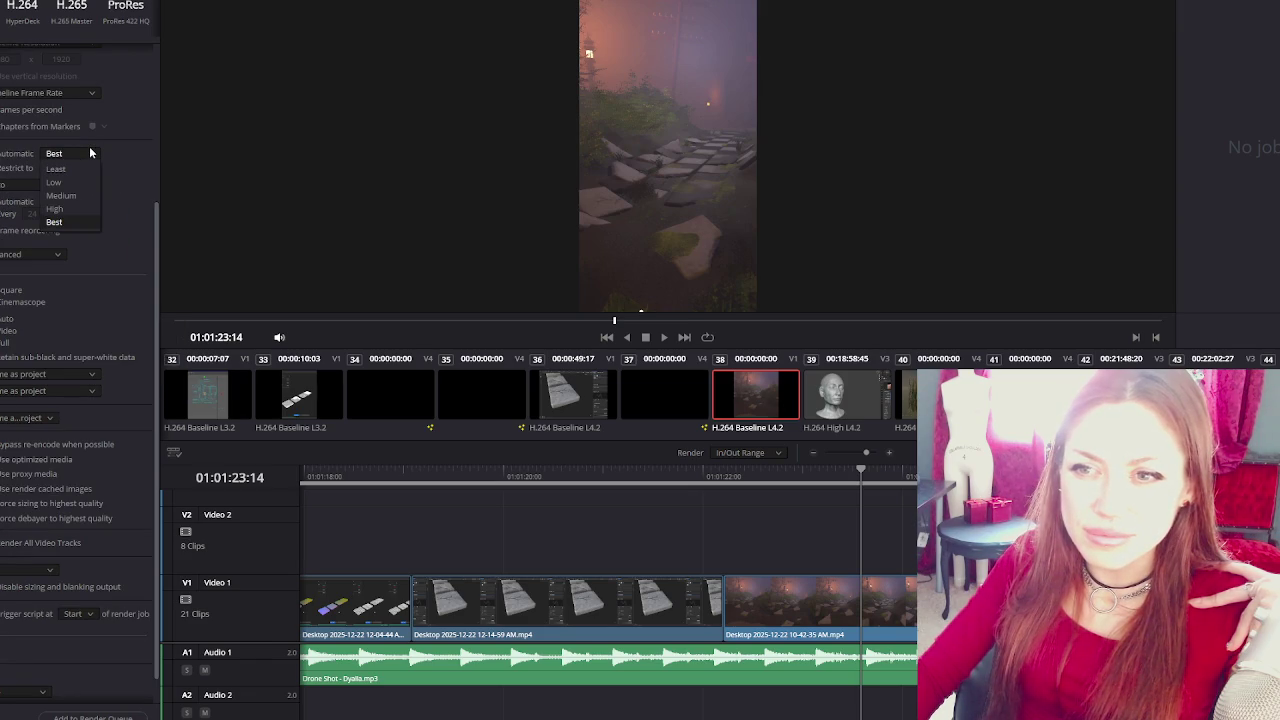
{"action": "left_click", "coordinate": [96, 156]}
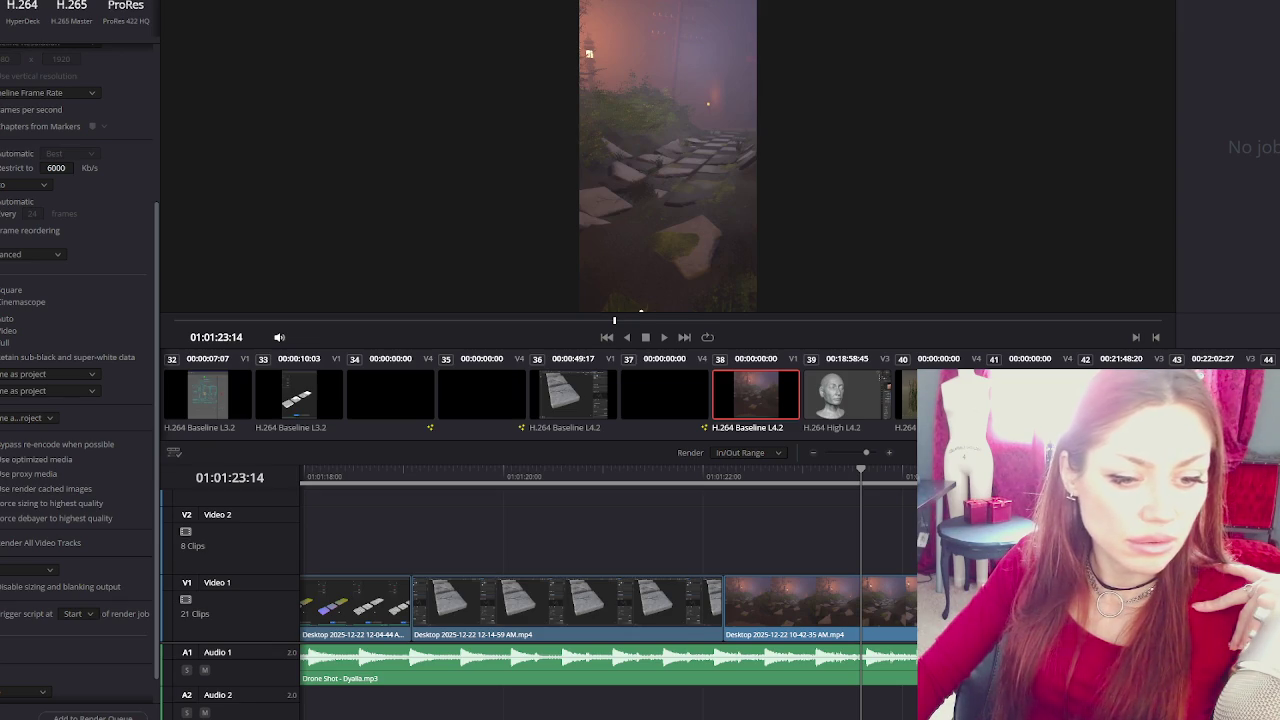
Review the bitrate tutorial video in the browser, then close the browser.
{"action": "key", "text": "alt+Tab"}
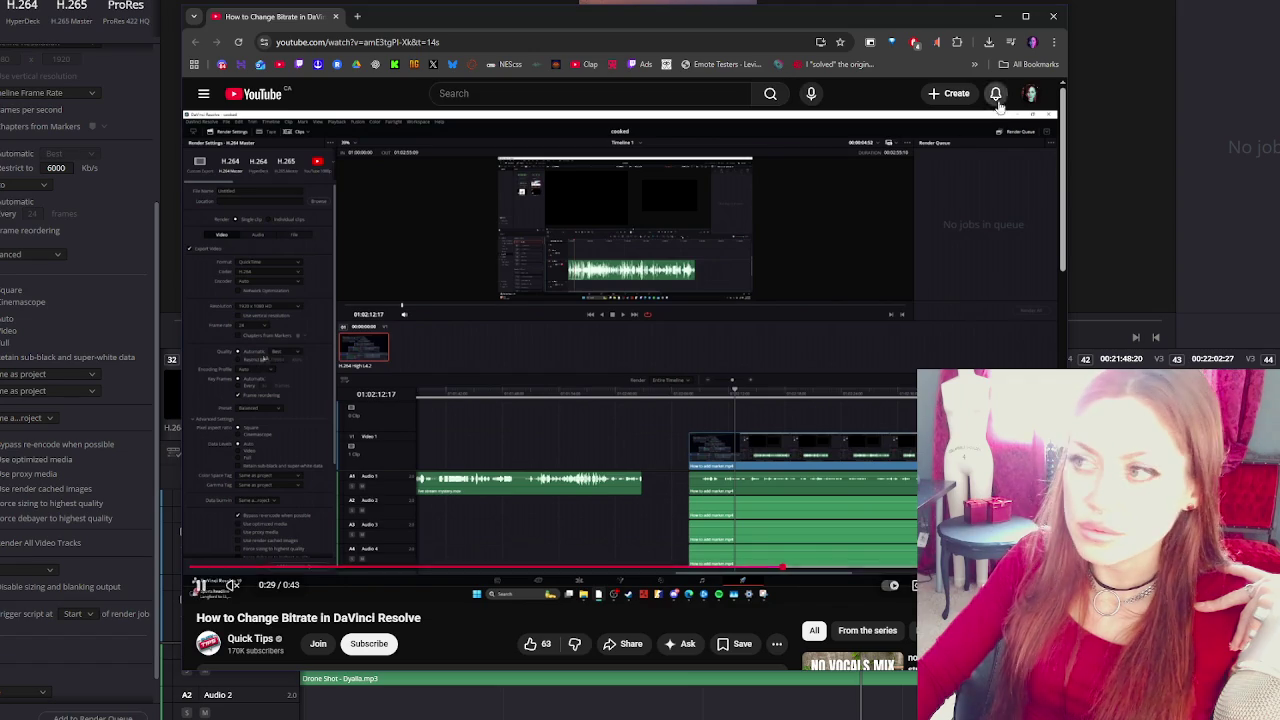
{"action": "left_click", "coordinate": [1047, 22]}
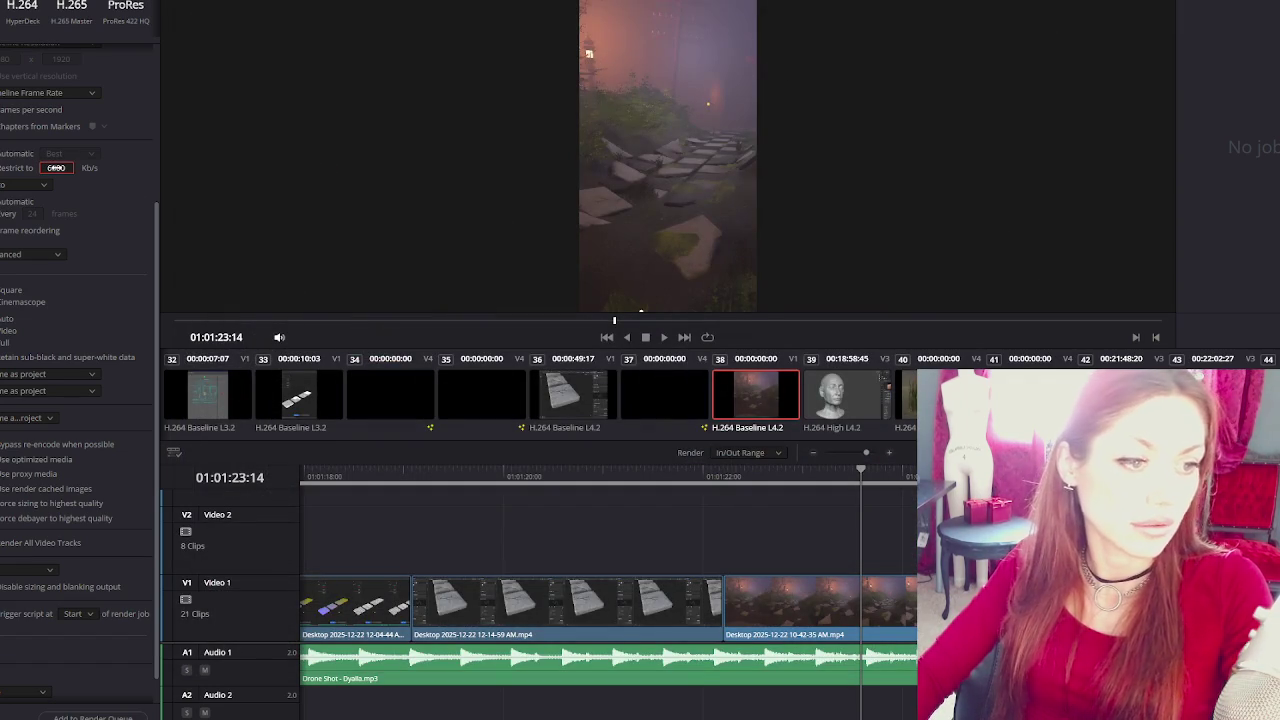
Replace the 6000 Kb/s restricted bitrate with 150000 Kb/s.
{"action": "type", "text": "6000"}
{"action": "key", "text": "ctrl+a"}
{"action": "type", "text": "15"}
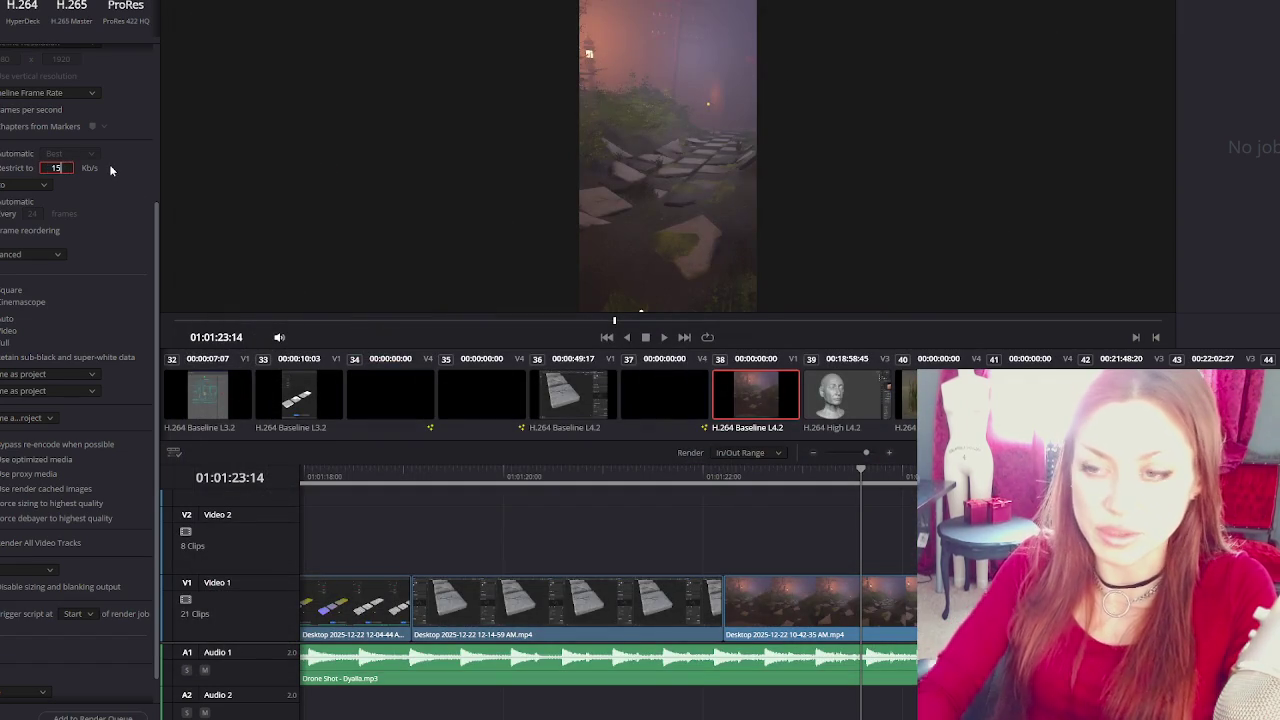
{"action": "type", "text": "0000"}
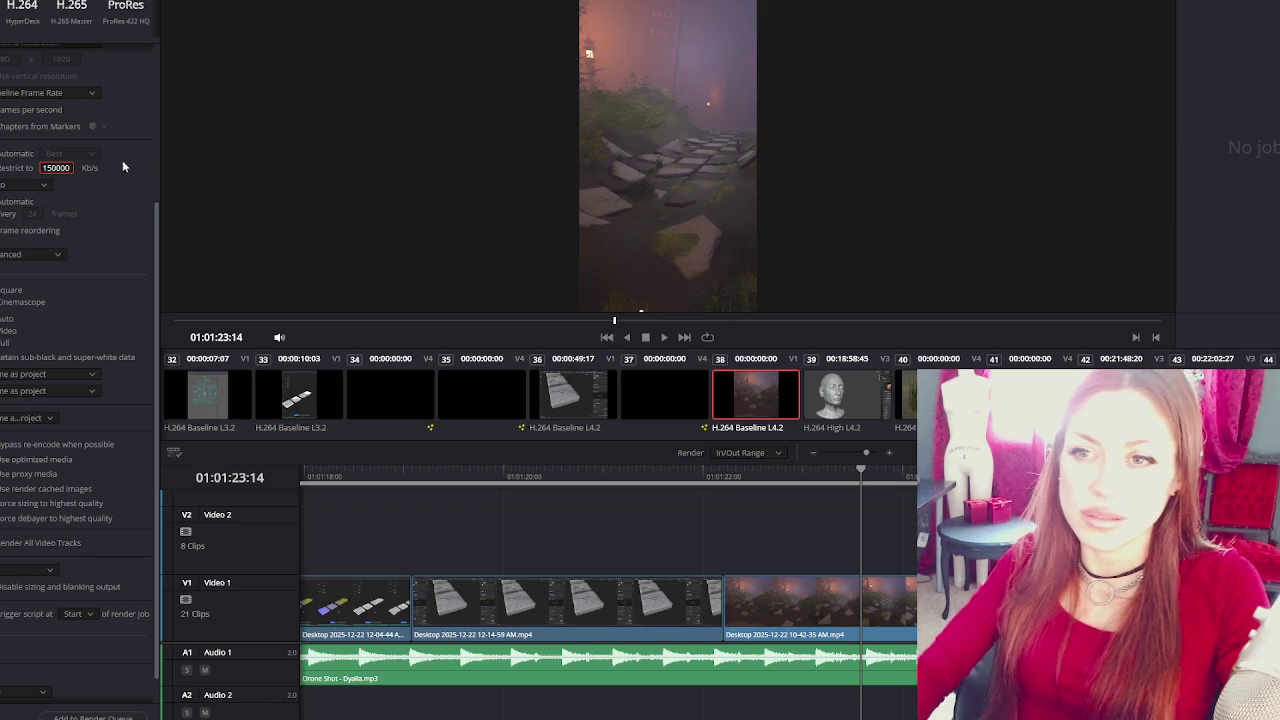
{"action": "scroll", "coordinate": [123, 159], "scroll_direction": "up", "scroll_amount": 3}
{"action": "scroll", "coordinate": [124, 160], "scroll_direction": "up", "scroll_amount": 1}
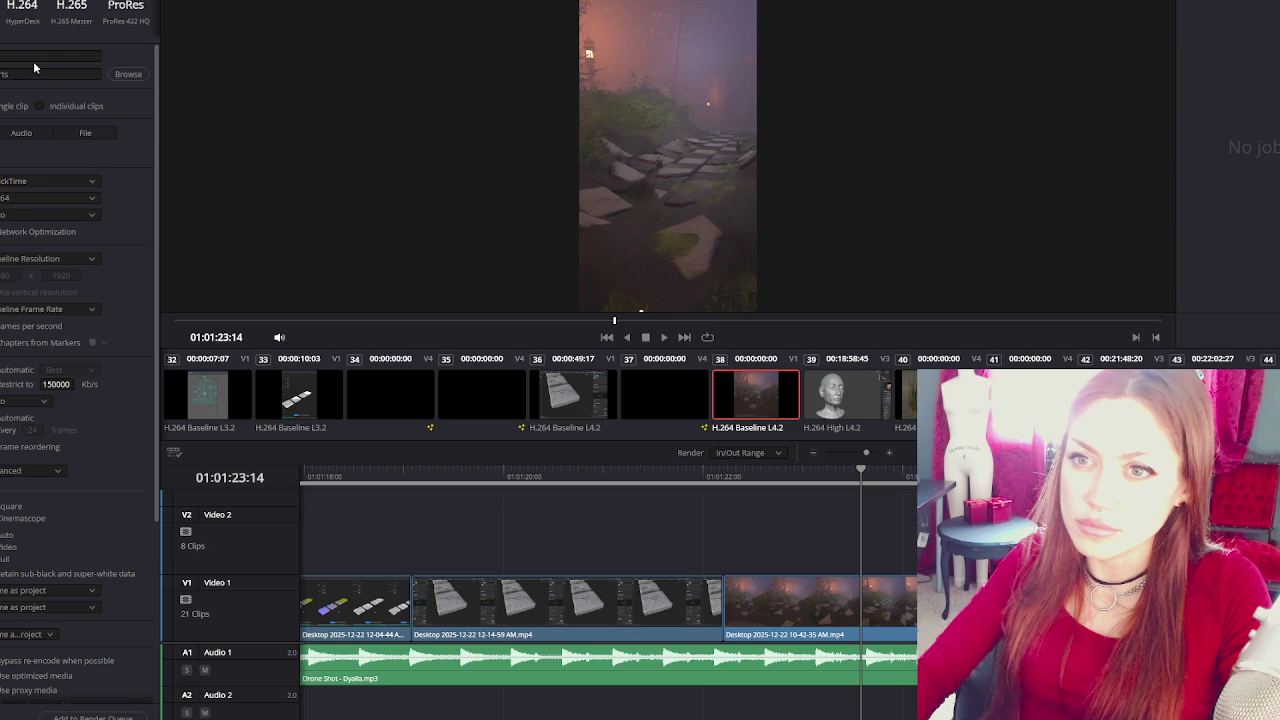
Add the shorts timeline to the render queue and Render All, updating the existing job.
{"action": "left_click", "coordinate": [64, 56]}
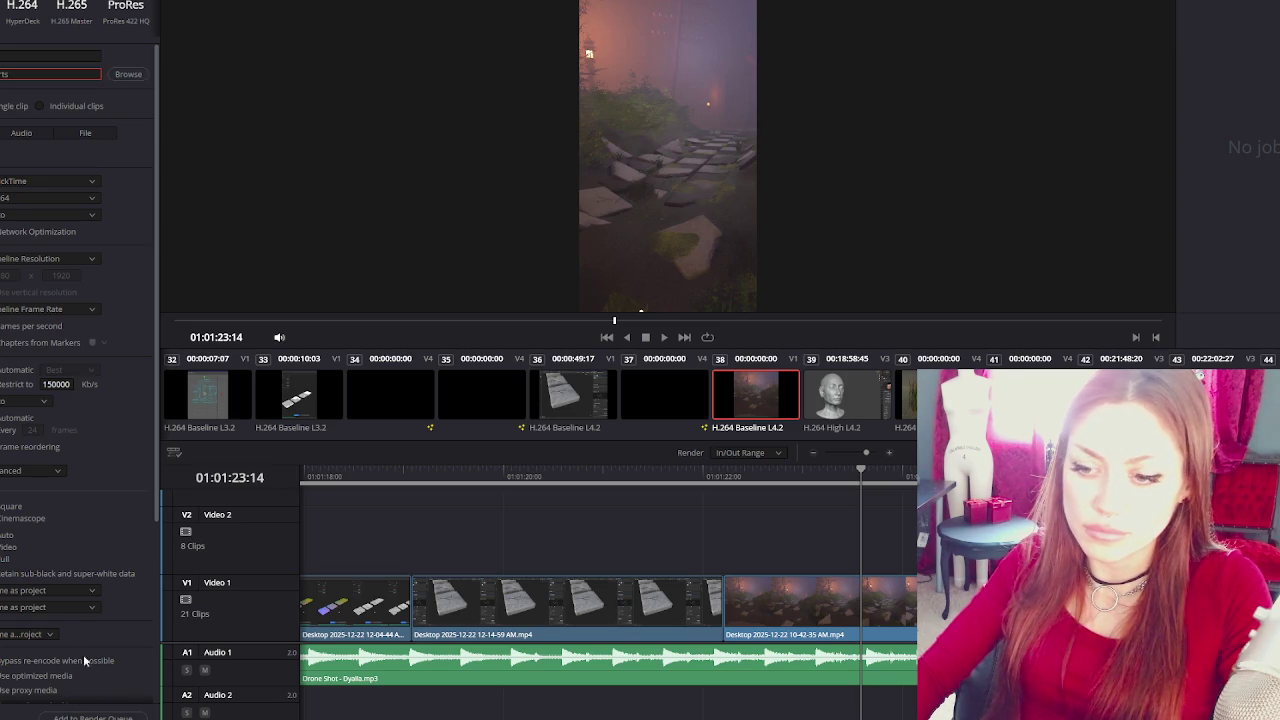
{"action": "left_click", "coordinate": [93, 716]}
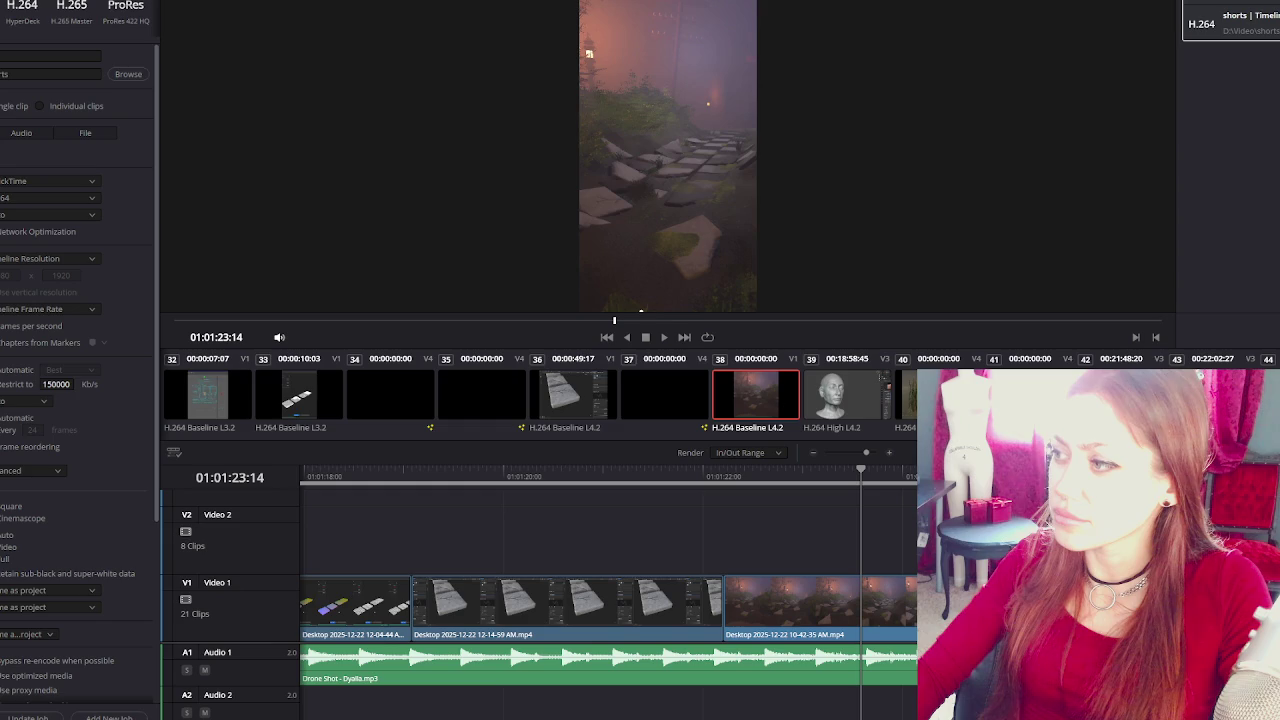
{"action": "left_click", "coordinate": [641, 311]}
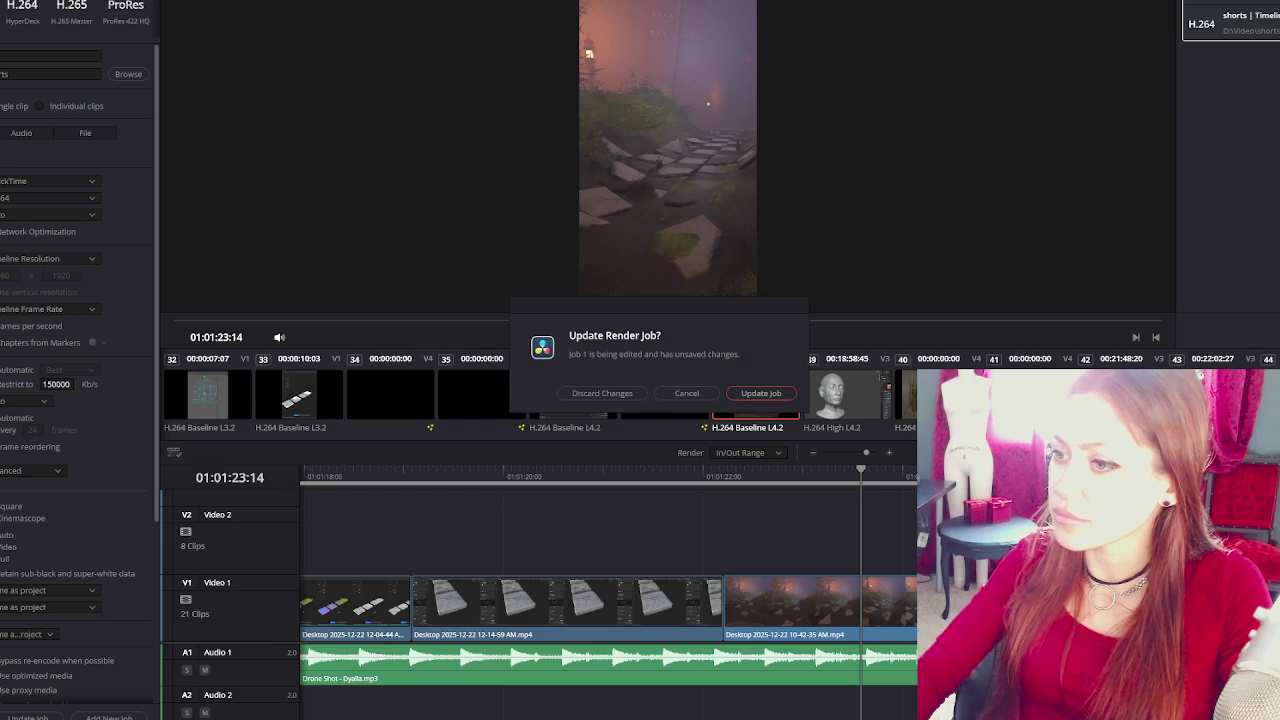
{"action": "left_click", "coordinate": [743, 397]}
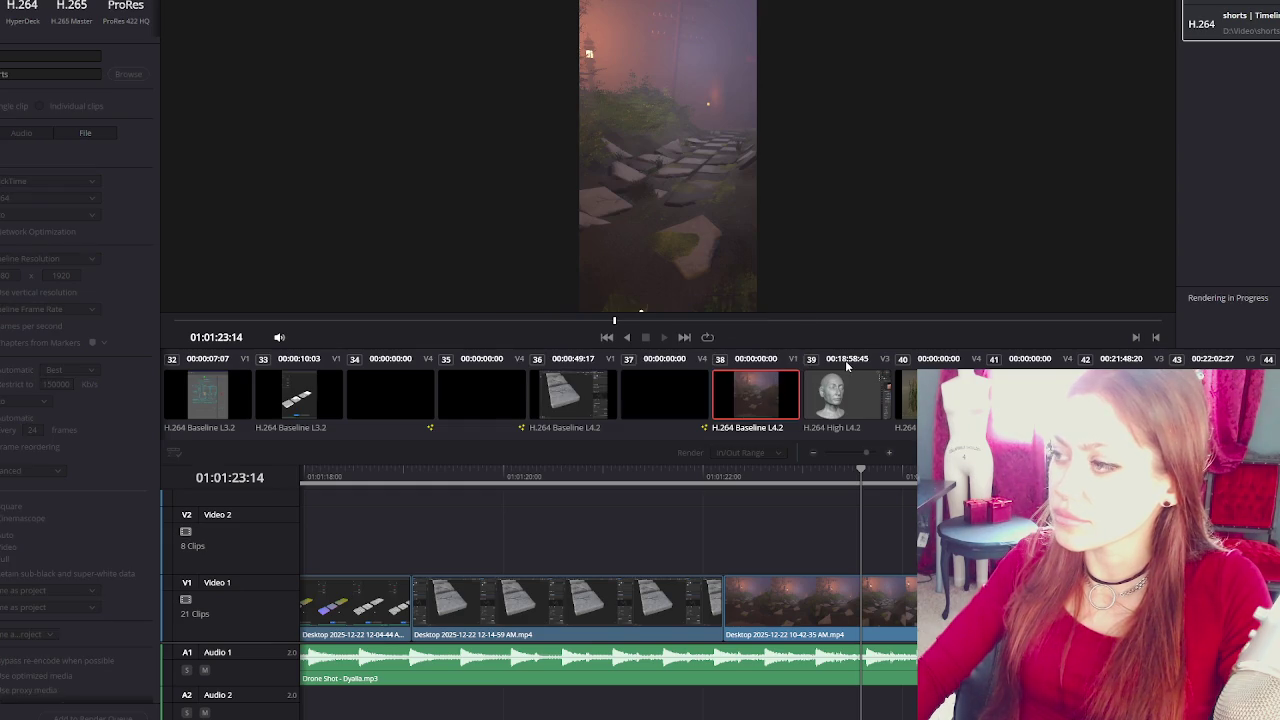
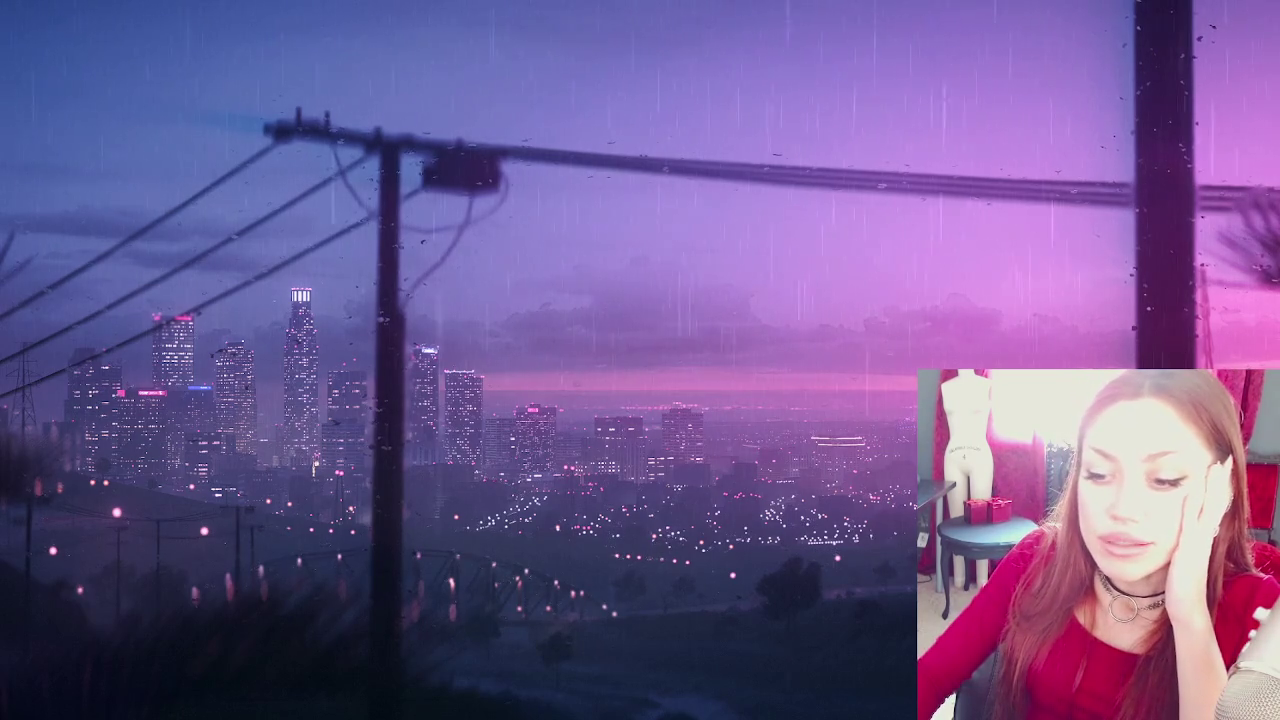
Launch Unity Hub from the Windows Start menu's pinned apps.
{"action": "key", "text": "super"}
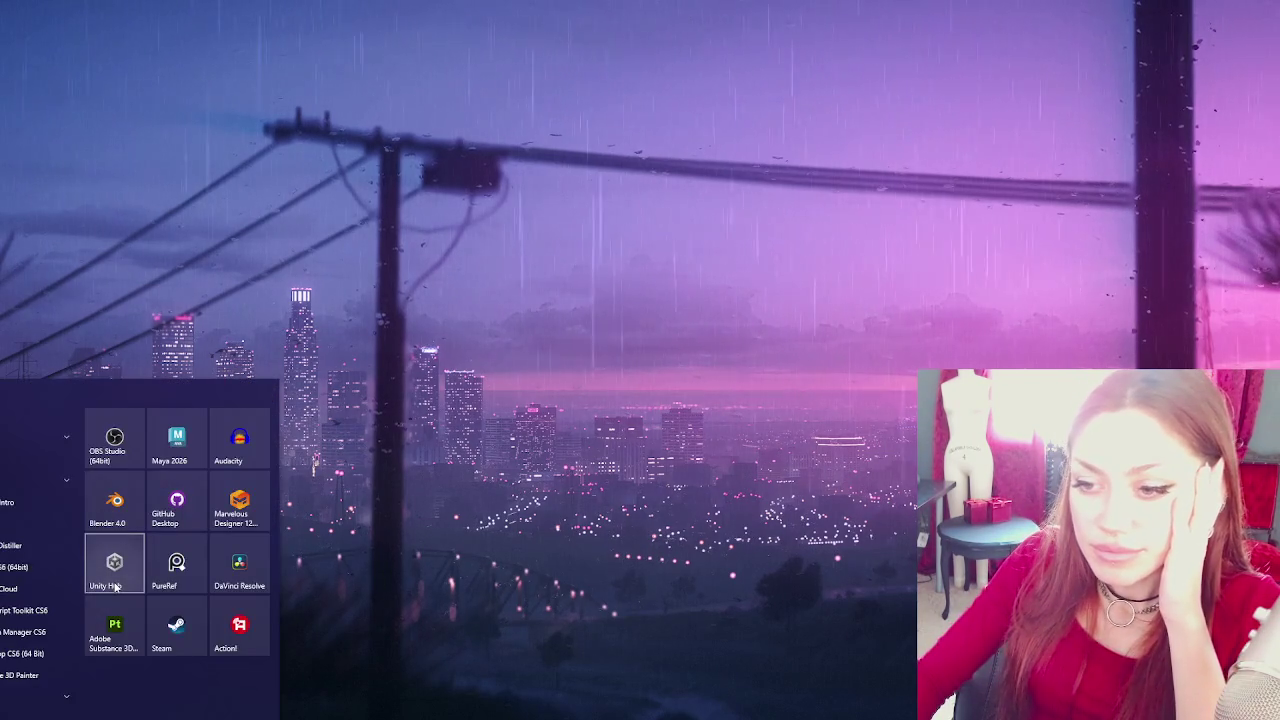
{"action": "left_click", "coordinate": [115, 586]}
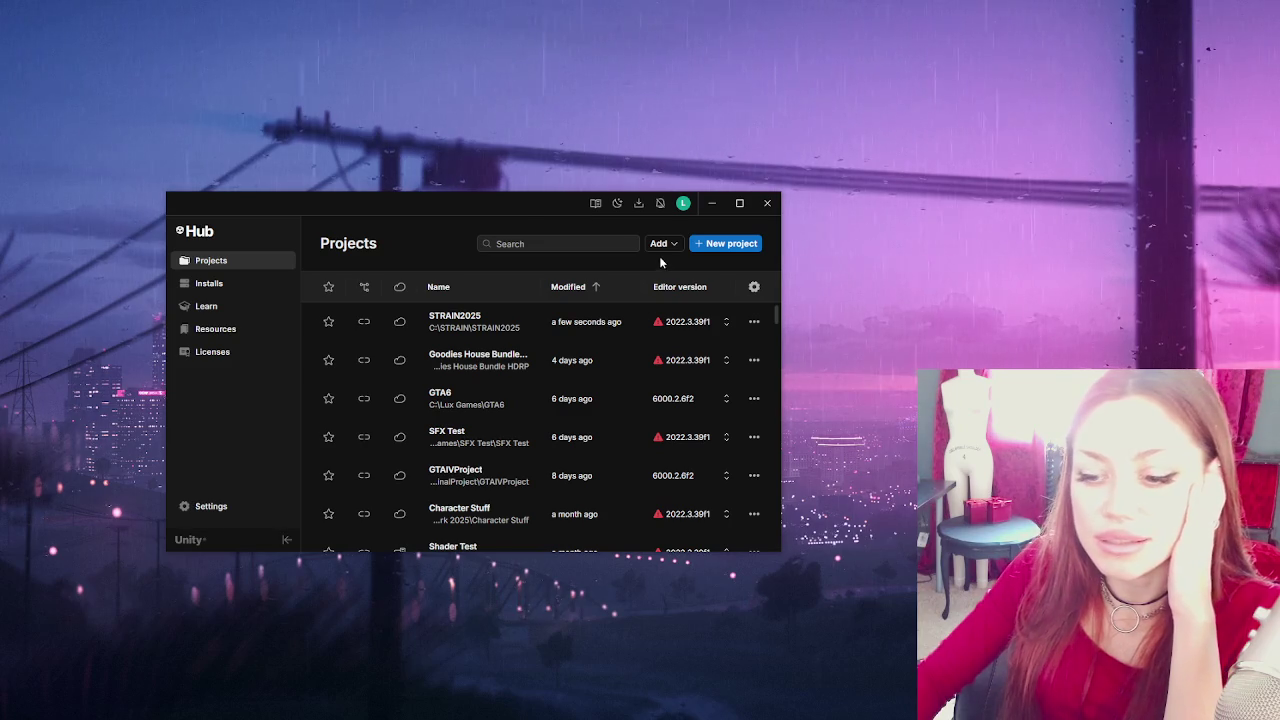
Close the Unity Hub window to reveal the night hillside city scene in the editor.
{"action": "left_click", "coordinate": [767, 203]}
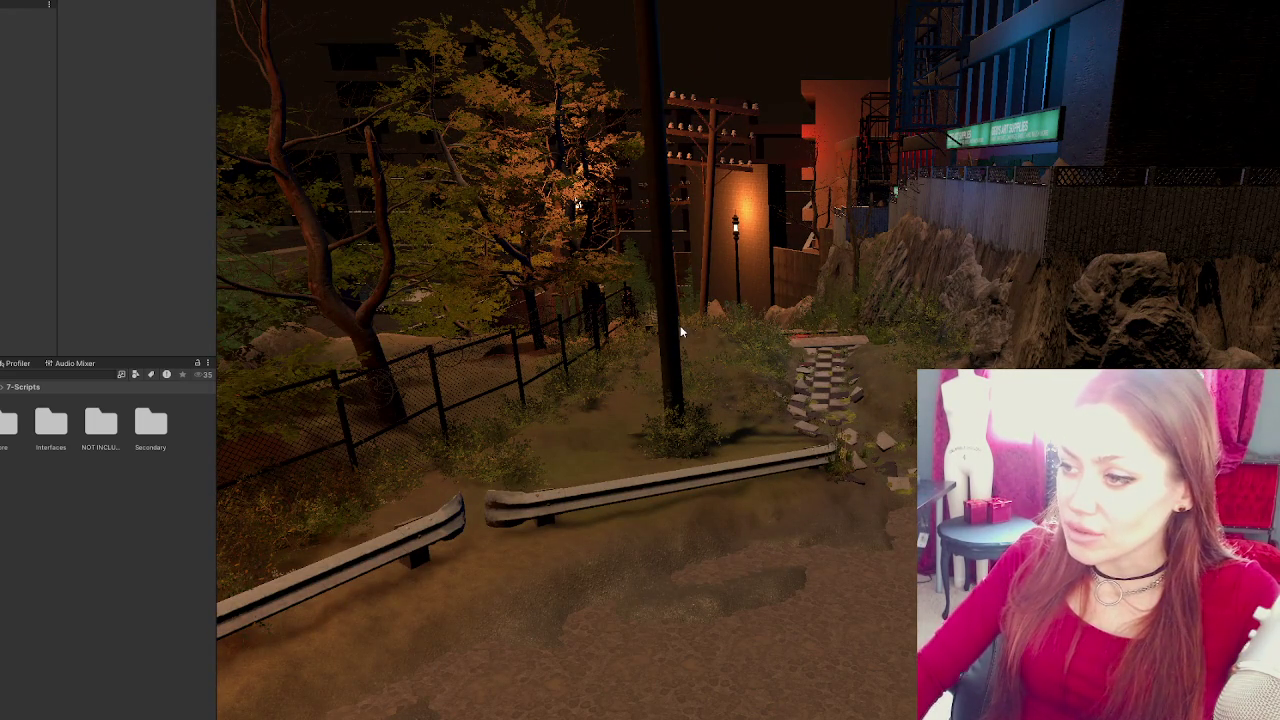
Fly the Scene view over the stairs and select the checkered tile path object.
{"action": "mouse_move", "coordinate": [680, 330]}
{"action": "left_mouse_down"}
{"action": "mouse_move", "coordinate": [806, 323]}
{"action": "mouse_move", "coordinate": [745, 229]}
{"action": "left_mouse_up"}
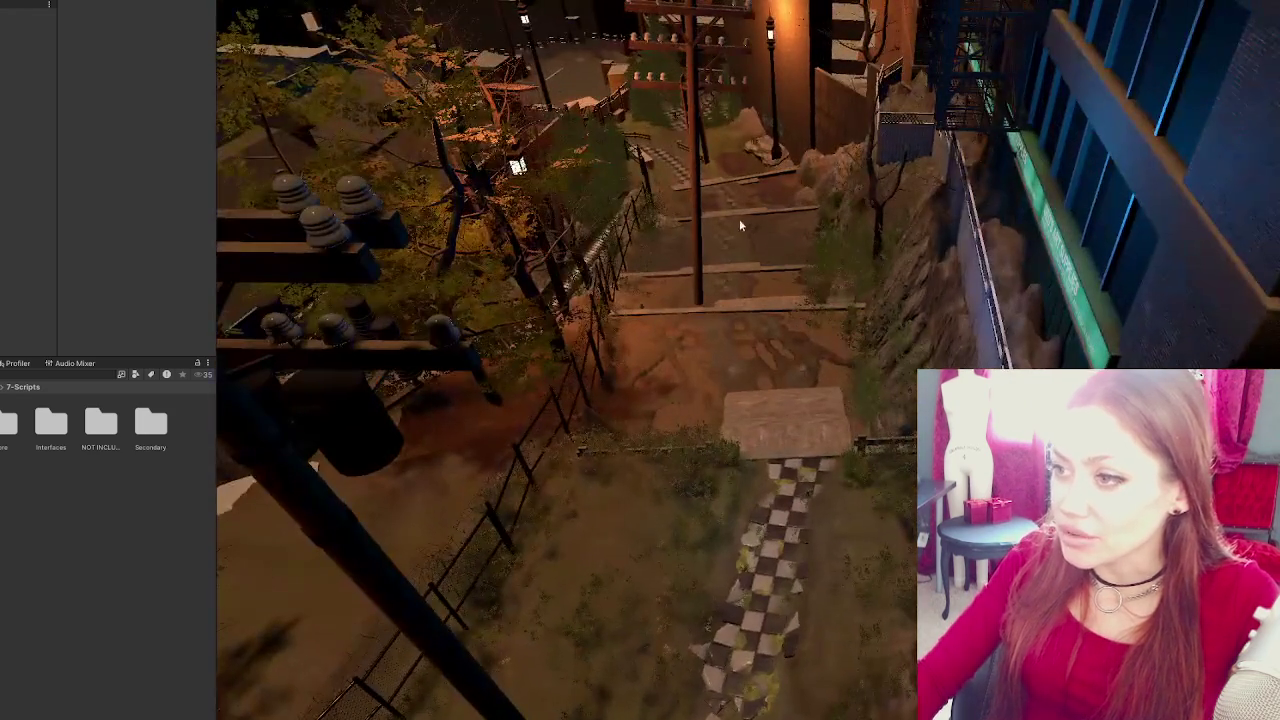
{"action": "left_click_drag", "start_coordinate": [592, 473], "coordinate": [754, 333]}
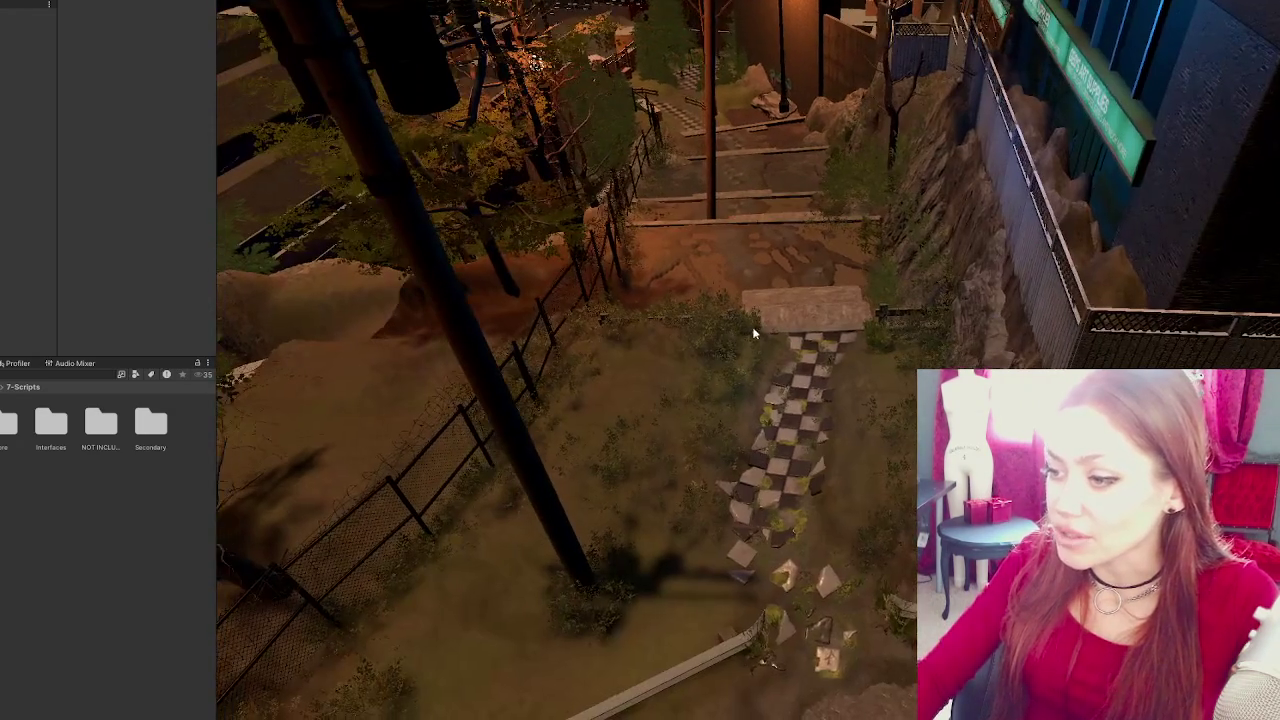
{"action": "left_click", "coordinate": [742, 553]}
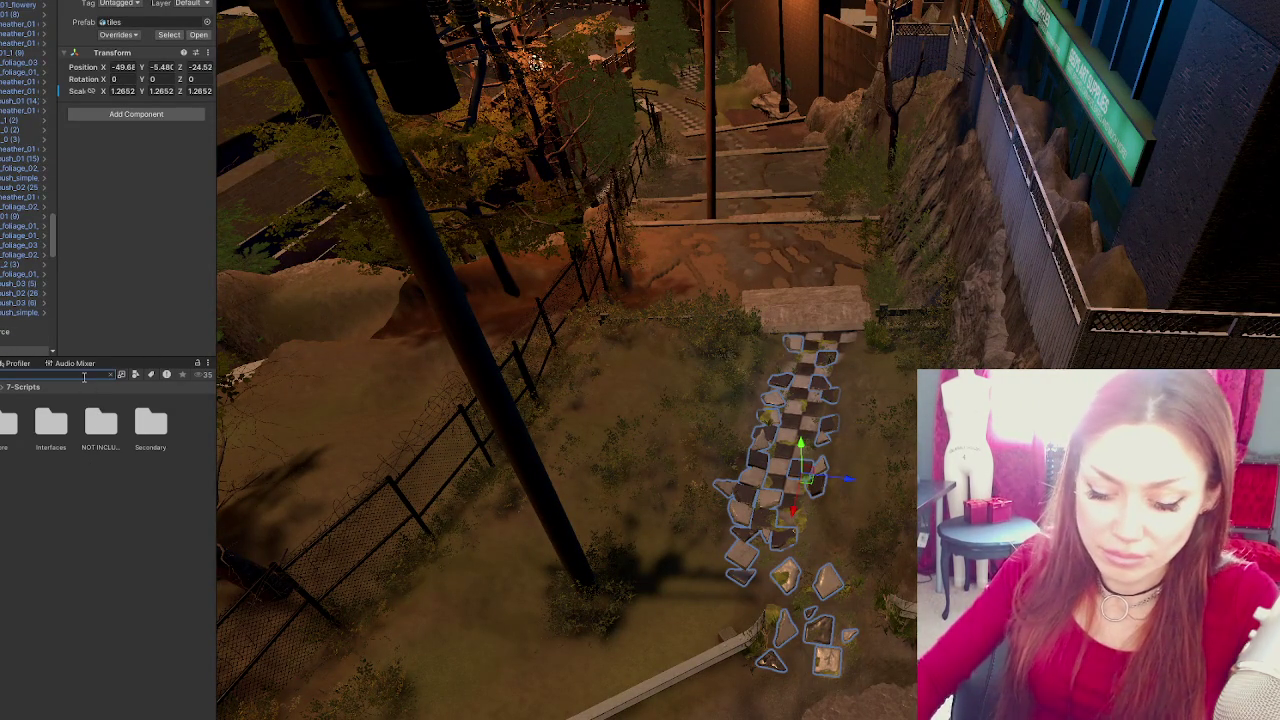
Search the Project assets for 'tiles' and scroll through the matching materials and textures.
{"action": "type", "text": "tiles"}
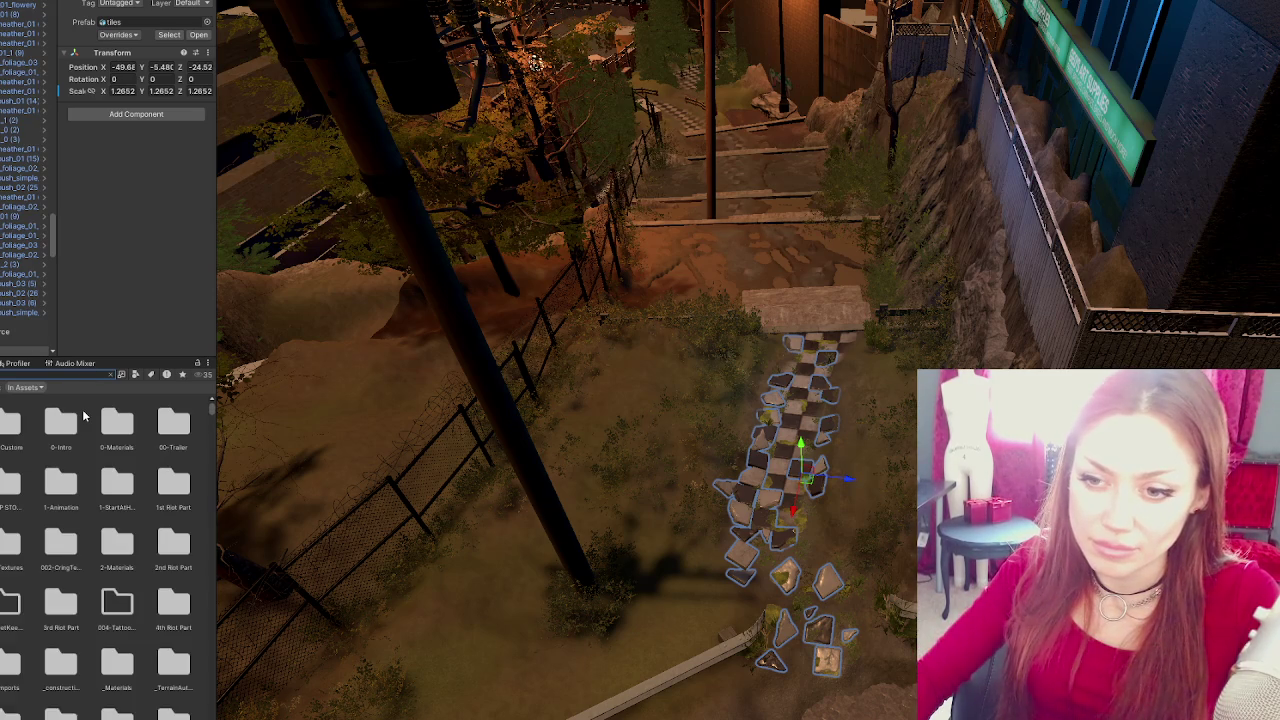
{"action": "scroll", "coordinate": [83, 460], "scroll_direction": "down", "scroll_amount": 2}
{"action": "scroll", "coordinate": [82, 500], "scroll_direction": "down", "scroll_amount": 3}
{"action": "scroll", "coordinate": [83, 510], "scroll_direction": "down", "scroll_amount": 3}
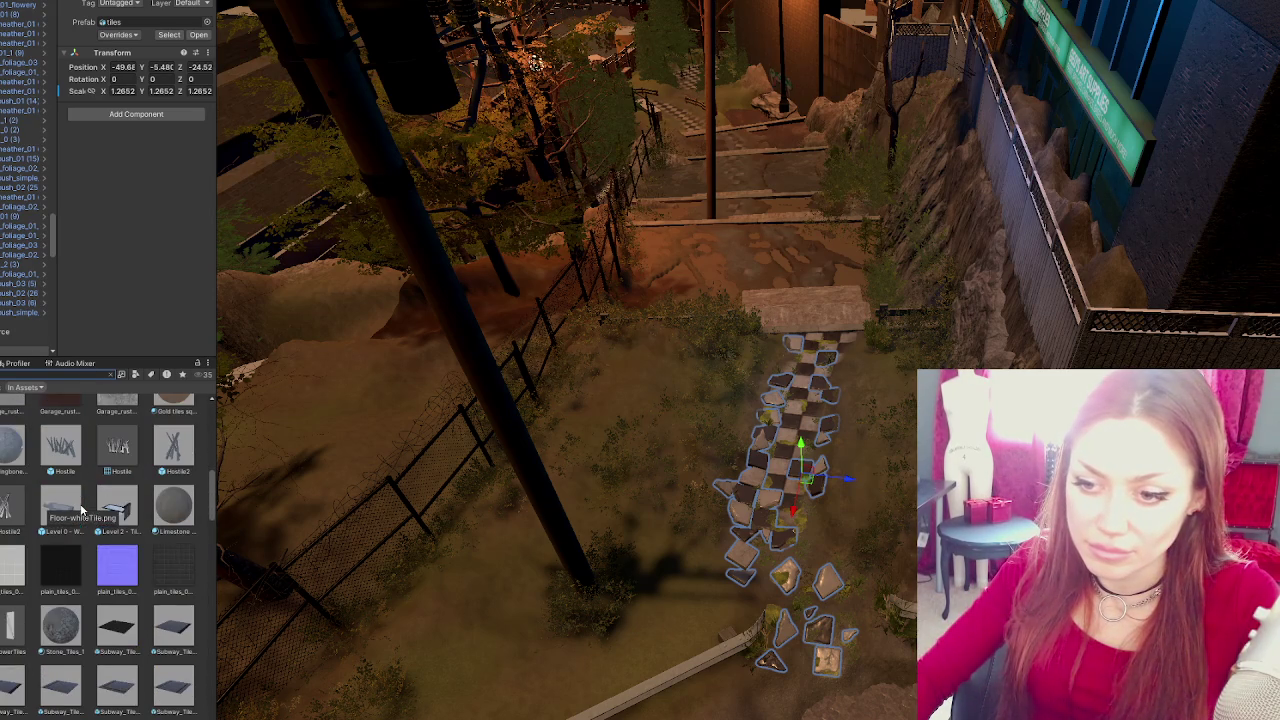